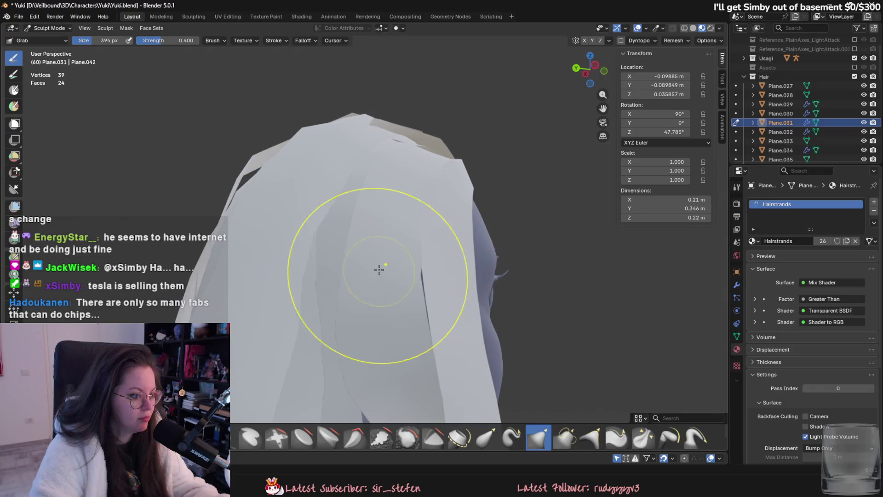
# - Return to Object Mode and make the Plane.030 hair strand the active object
pyautogui.moveTo(404, 266)
pyautogui.mouseDown(button='middle')
pyautogui.moveTo(399, 291)
pyautogui.moveTo(324, 289)
pyautogui.moveTo(396, 317)
pyautogui.moveTo(373, 246)
pyautogui.mouseUp(button='middle')
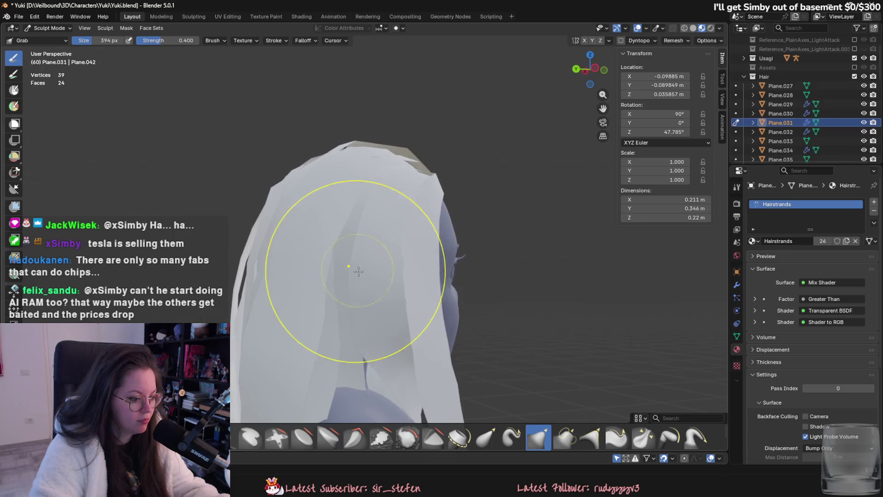
pyautogui.click(52, 28)
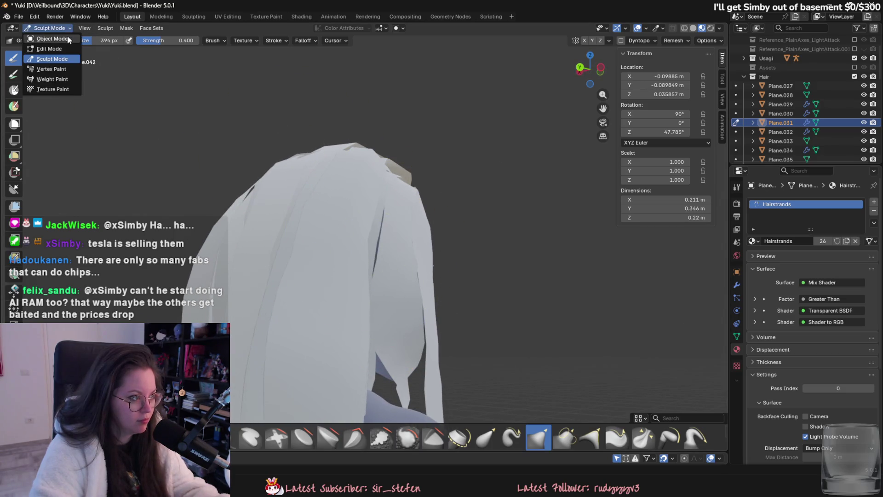
pyautogui.click(375, 240)
pyautogui.click(375, 239)
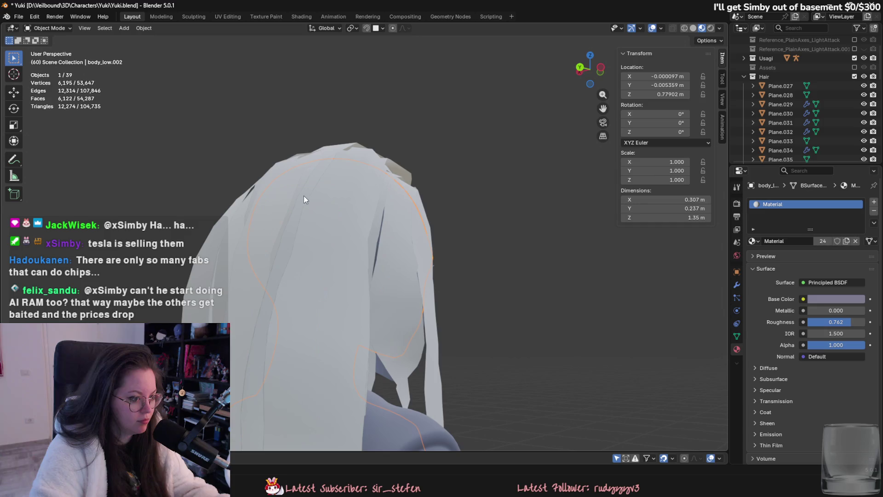
pyautogui.click(376, 238)
# - Enter Sculpt Mode on Plane.030 with the head in view
pyautogui.moveTo(377, 242); pyautogui.dragTo(319, 255, button='middle')
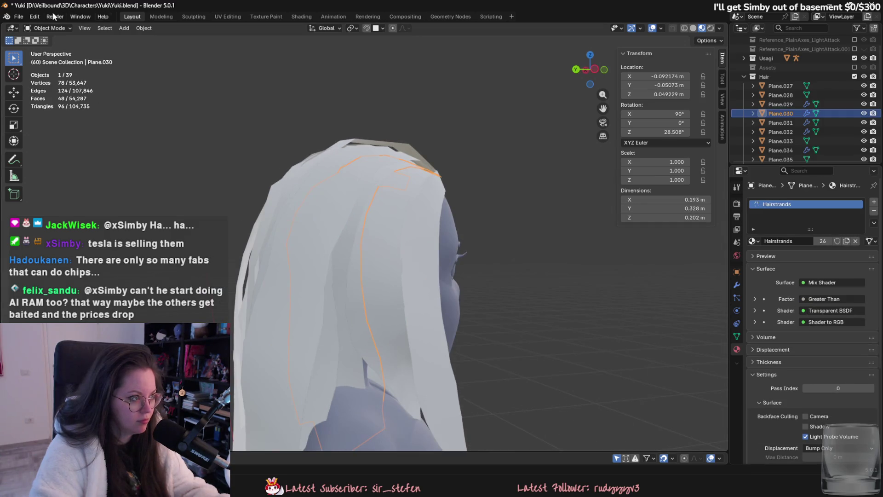
pyautogui.click(50, 28)
pyautogui.click(58, 61)
pyautogui.moveTo(286, 187); pyautogui.dragTo(331, 200, button='middle')
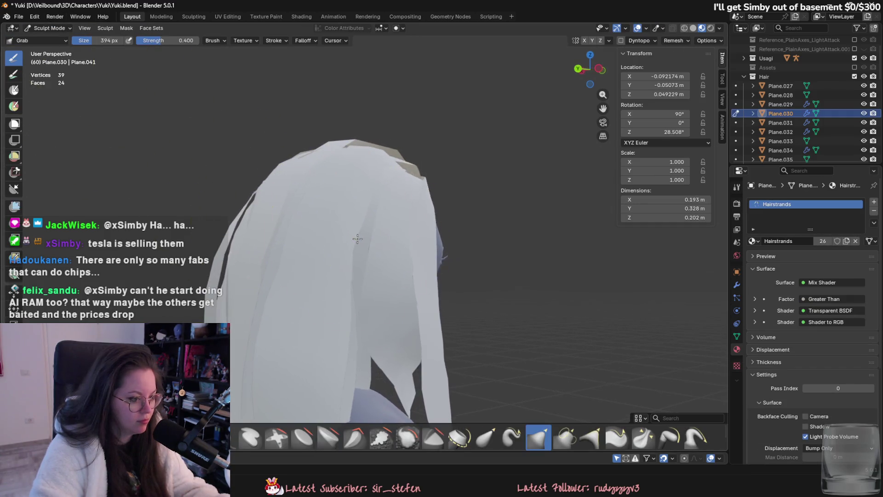
# - Grab the strand's lower edge down over the neck and into the neck notch
pyautogui.moveTo(373, 253)
pyautogui.mouseDown(button='middle')
pyautogui.moveTo(298, 318)
pyautogui.moveTo(348, 318)
pyautogui.mouseUp(button='middle')
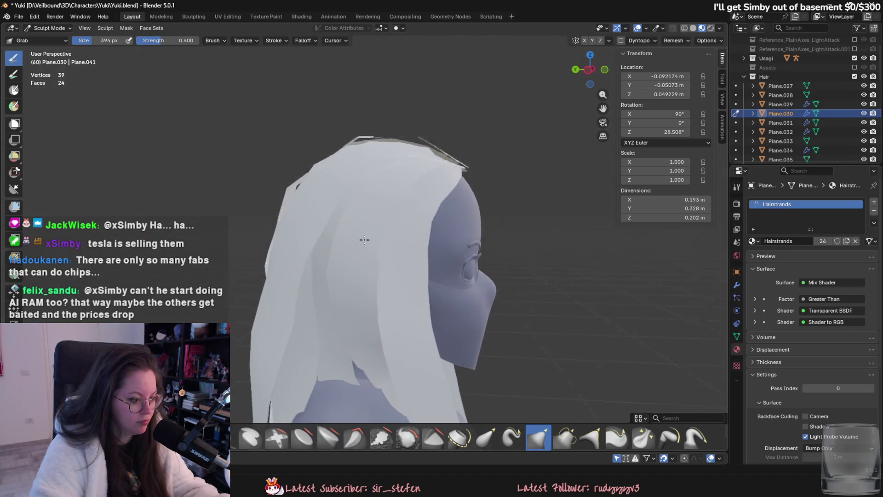
pyautogui.moveTo(324, 272)
pyautogui.mouseDown()
pyautogui.moveTo(350, 321)
pyautogui.moveTo(345, 304)
pyautogui.mouseUp()
pyautogui.moveTo(345, 304); pyautogui.dragTo(352, 315, button='middle')
pyautogui.moveTo(405, 297); pyautogui.dragTo(466, 390)
pyautogui.moveTo(339, 311); pyautogui.dragTo(373, 349)
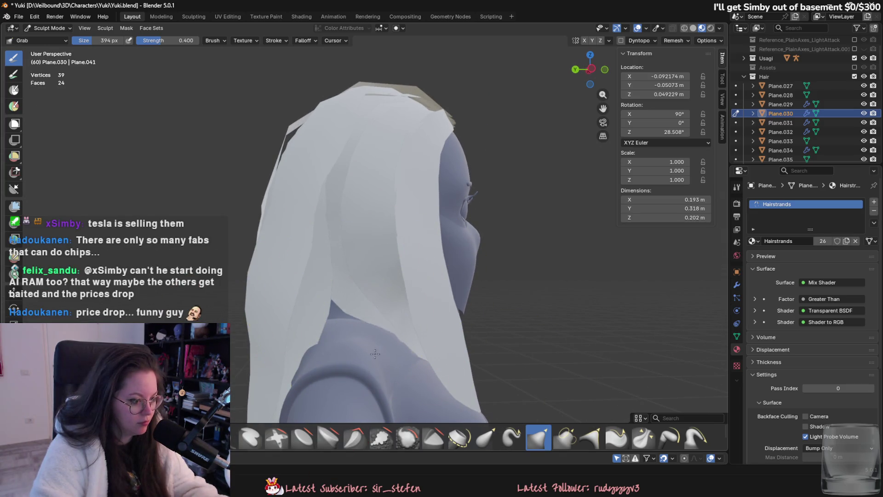
pyautogui.moveTo(379, 365); pyautogui.dragTo(265, 352, button='middle')
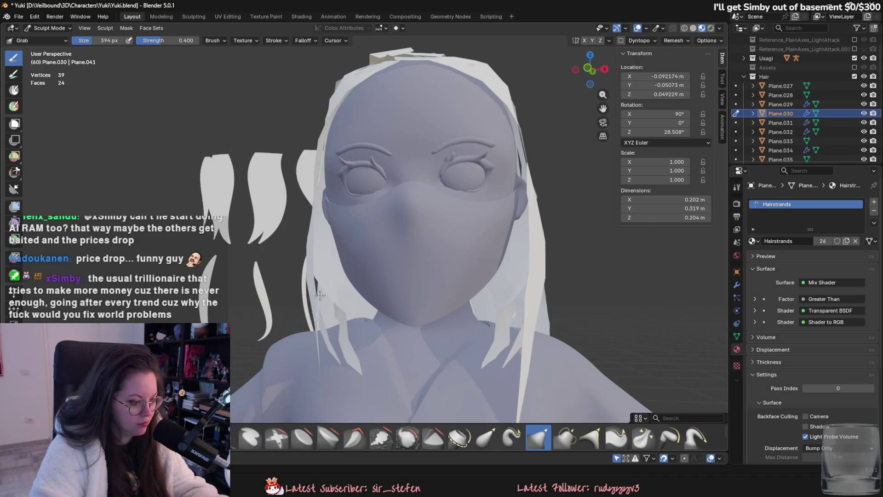
# - Nudge the strand against the shoulder, checking it from the rear and front
pyautogui.moveTo(319, 292); pyautogui.dragTo(405, 335, button='middle')
pyautogui.moveTo(404, 335); pyautogui.dragTo(386, 335)
pyautogui.moveTo(344, 308); pyautogui.dragTo(310, 228)
pyautogui.moveTo(310, 228)
pyautogui.mouseDown(button='middle')
pyautogui.moveTo(399, 316)
pyautogui.moveTo(352, 300)
pyautogui.moveTo(380, 321)
pyautogui.mouseUp(button='middle')
pyautogui.moveTo(349, 308); pyautogui.dragTo(385, 344)
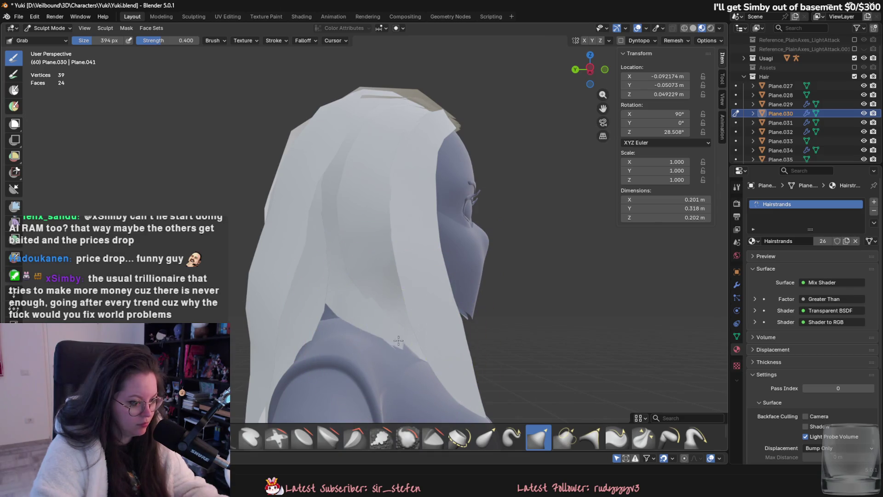
pyautogui.moveTo(469, 346); pyautogui.dragTo(400, 335, button='middle')
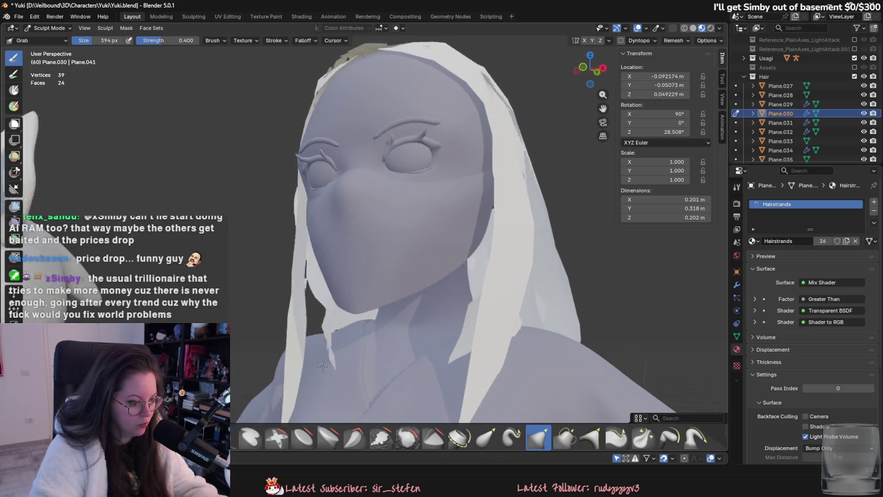
pyautogui.scroll(5, 391, 332)
# - Pull the strand outward so it sits over the collar, checking the side profile
pyautogui.moveTo(391, 332); pyautogui.dragTo(351, 365)
pyautogui.scroll(-3, 349, 373)
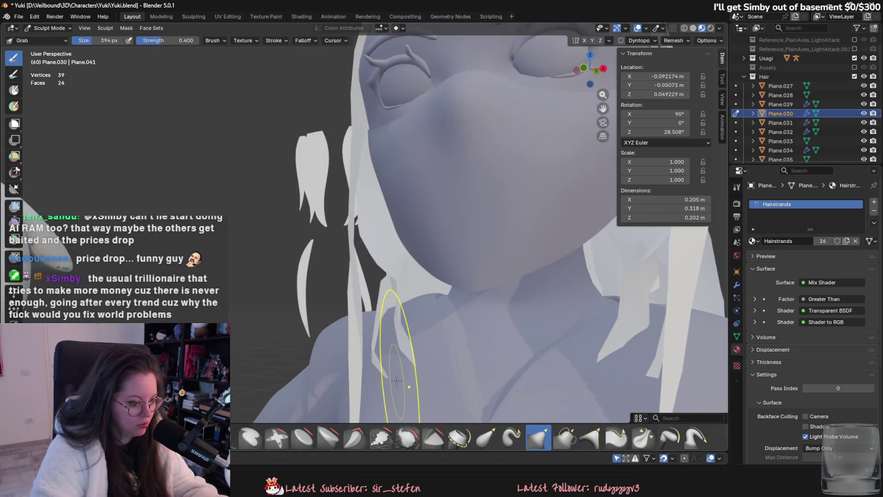
pyautogui.moveTo(373, 377); pyautogui.dragTo(346, 334, button='middle')
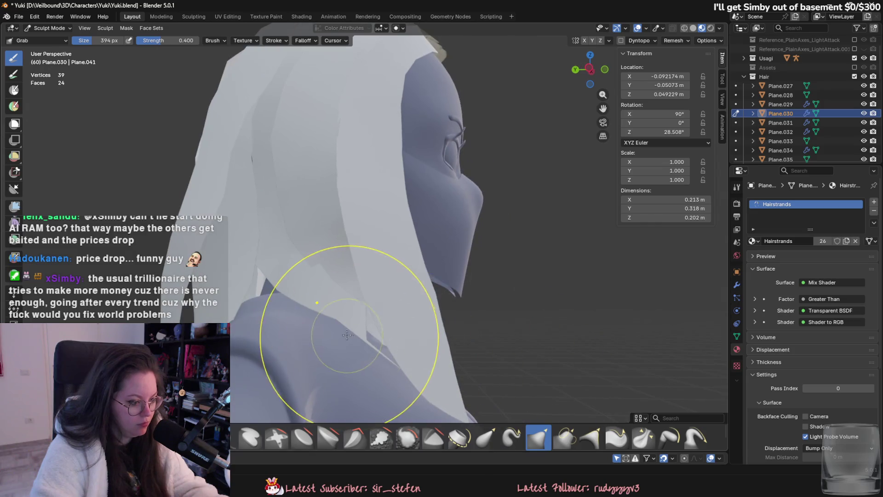
pyautogui.moveTo(400, 331); pyautogui.dragTo(372, 345, button='middle')
pyautogui.scroll(5, 373, 345)
pyautogui.moveTo(339, 321)
pyautogui.mouseDown()
pyautogui.moveTo(383, 273)
pyautogui.moveTo(309, 293)
pyautogui.moveTo(382, 329)
pyautogui.mouseUp()
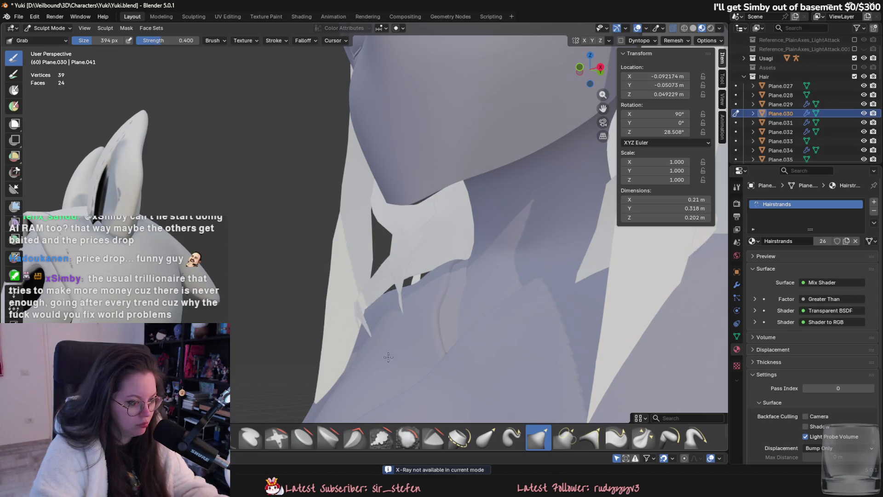
pyautogui.moveTo(389, 375)
pyautogui.mouseDown(button='middle')
pyautogui.moveTo(493, 365)
pyautogui.moveTo(370, 362)
pyautogui.mouseUp(button='middle')
# - In Edit Mode, move a single vertex near the neck to a new position with G
pyautogui.press('Tab')
pyautogui.press('w')
pyautogui.click(408, 364)
pyautogui.press('g')
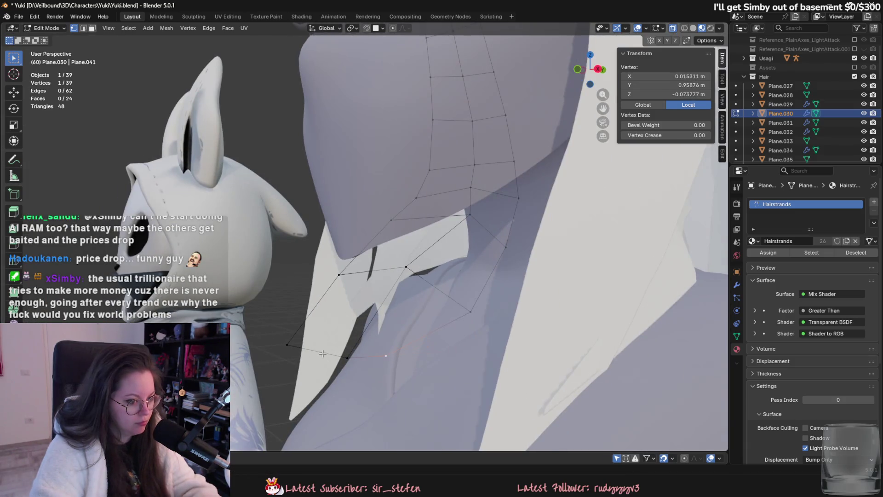
pyautogui.click(412, 286)
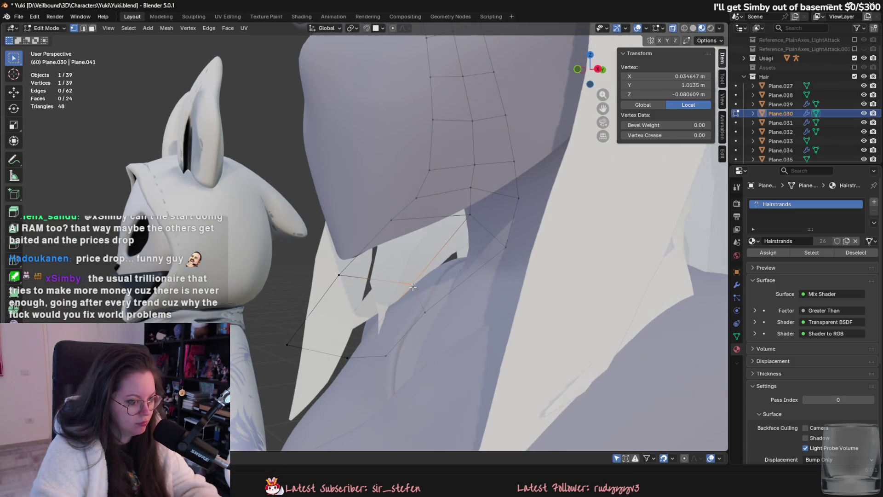
# - Drag another tip vertex downward, then go back to Sculpt Mode on the strand
pyautogui.moveTo(469, 220); pyautogui.dragTo(469, 234)
pyautogui.scroll(-3, 498, 247)
pyautogui.moveTo(498, 247); pyautogui.dragTo(499, 306, button='middle')
pyautogui.scroll(2, 391, 274)
pyautogui.click(47, 27)
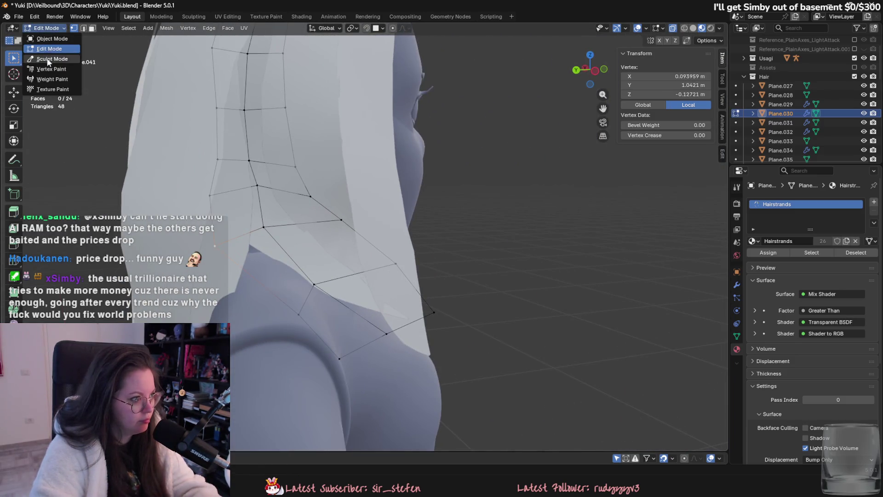
pyautogui.click(49, 60)
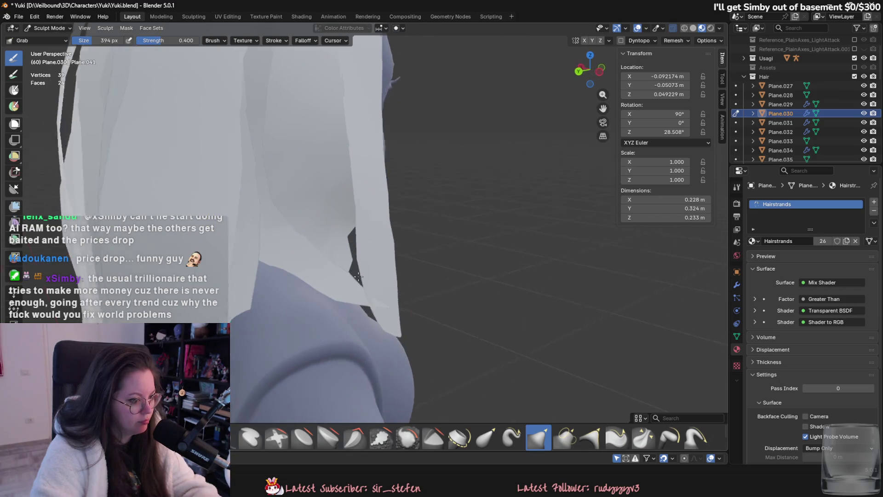
# - Grab the strand's lower edge so it follows the shoulder and upper back
pyautogui.moveTo(293, 217); pyautogui.dragTo(404, 306, button='middle')
pyautogui.moveTo(404, 305)
pyautogui.mouseDown()
pyautogui.moveTo(368, 315)
pyautogui.moveTo(290, 265)
pyautogui.mouseUp()
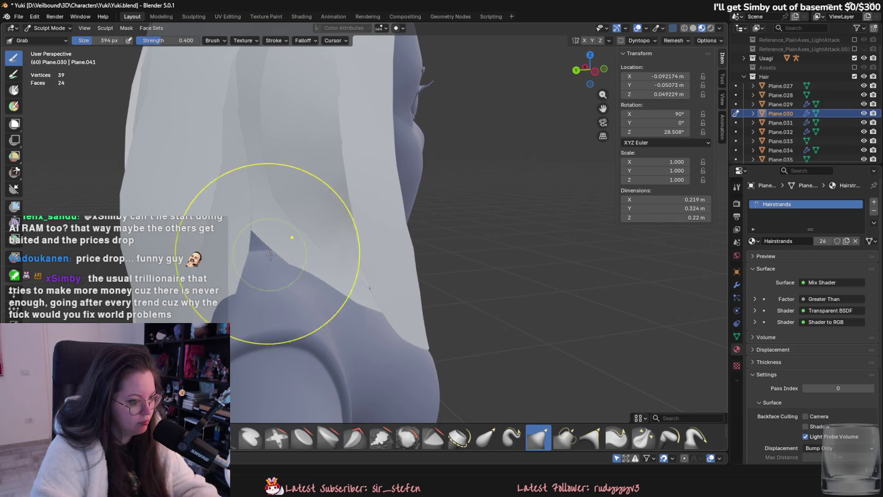
pyautogui.moveTo(291, 296)
pyautogui.mouseDown(button='middle')
pyautogui.moveTo(376, 298)
pyautogui.moveTo(375, 285)
pyautogui.mouseUp(button='middle')
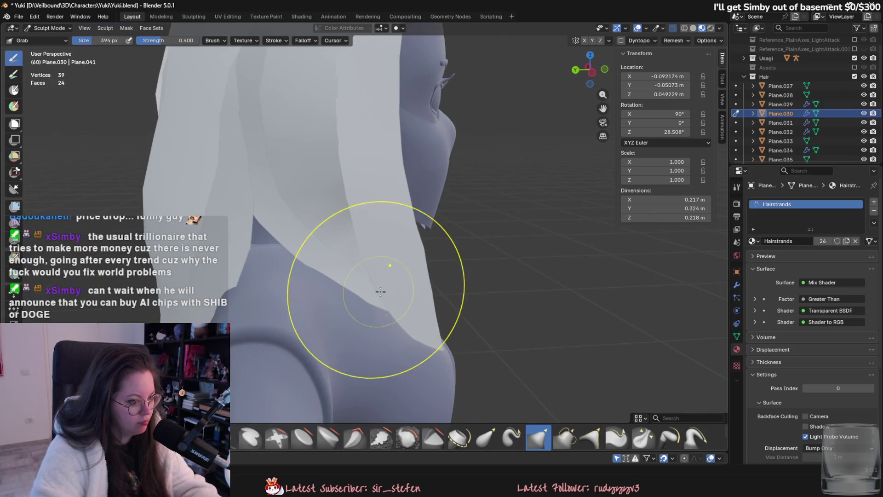
pyautogui.moveTo(296, 296); pyautogui.dragTo(306, 234)
pyautogui.scroll(2, 306, 235)
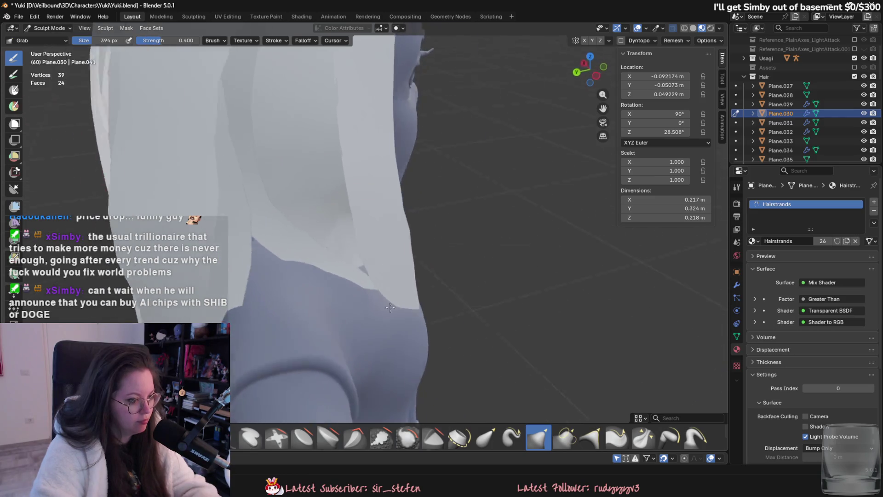
pyautogui.scroll(-5, 324, 256)
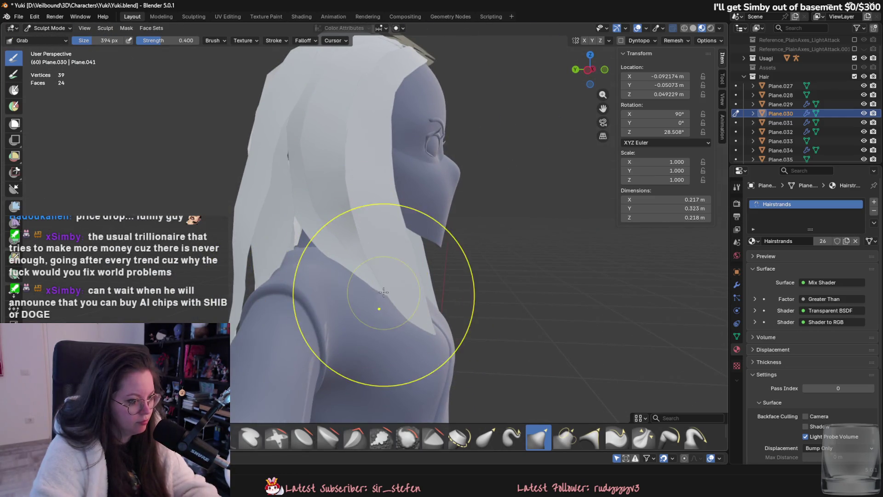
# - Check the strand from the front, then return to Object Mode
pyautogui.moveTo(341, 258); pyautogui.dragTo(345, 311, button='middle')
pyautogui.scroll(3, 345, 310)
pyautogui.moveTo(345, 348); pyautogui.dragTo(325, 331, button='middle')
pyautogui.scroll(-2, 324, 331)
pyautogui.scroll(3, 442, 241)
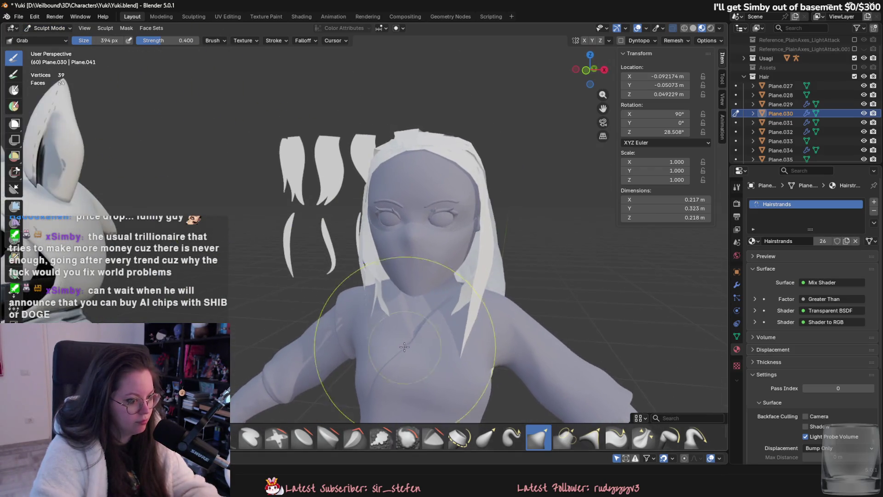
pyautogui.click(50, 27)
pyautogui.press('Up')
pyautogui.press('Up')
pyautogui.press('Return')
# - Select Plane.031 and start sculpting it beside the chin
pyautogui.click(379, 289)
pyautogui.click(57, 29)
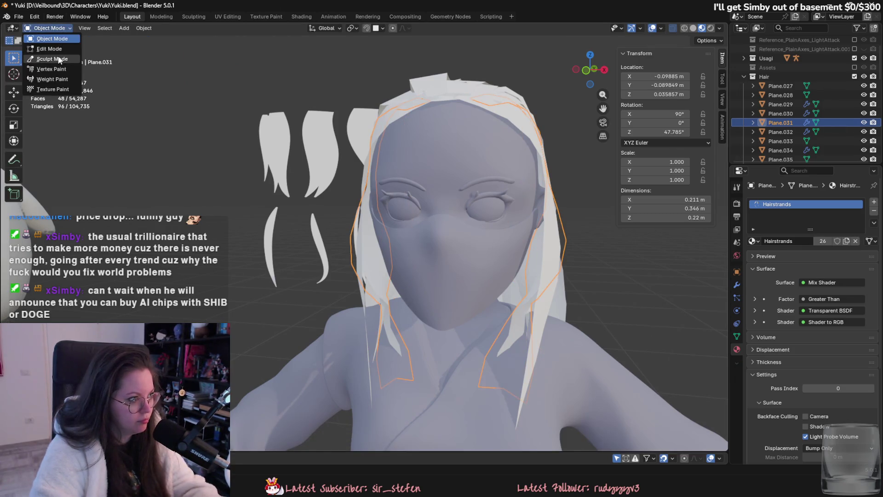
pyautogui.click(56, 55)
pyautogui.moveTo(404, 331); pyautogui.dragTo(388, 302)
pyautogui.moveTo(390, 336); pyautogui.dragTo(373, 318, button='middle')
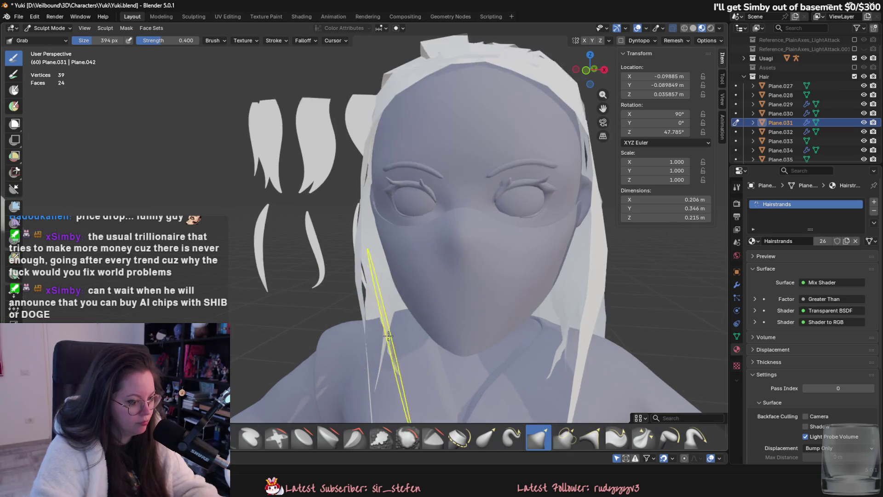
pyautogui.scroll(4, 353, 298)
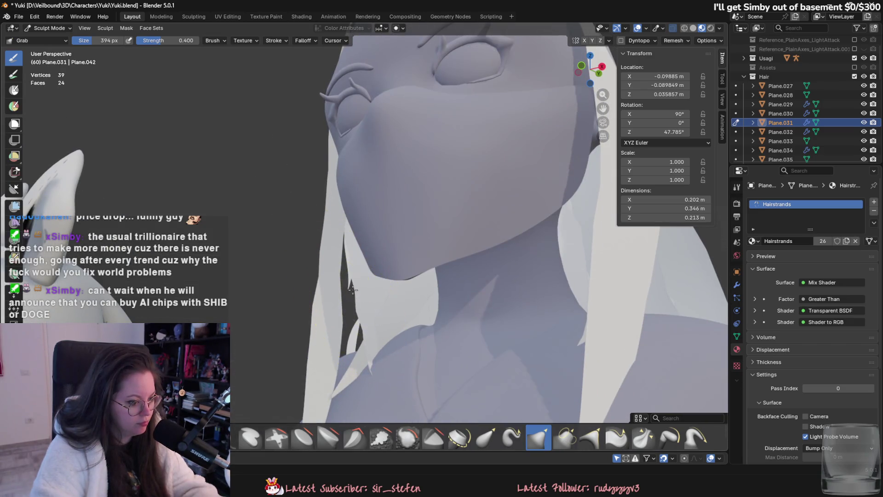
# - Pull the Plane.031 strand down beside the chin toward the chest
pyautogui.moveTo(352, 288); pyautogui.dragTo(408, 372, button='middle')
pyautogui.scroll(-4, 408, 373)
pyautogui.moveTo(405, 370); pyautogui.dragTo(384, 398)
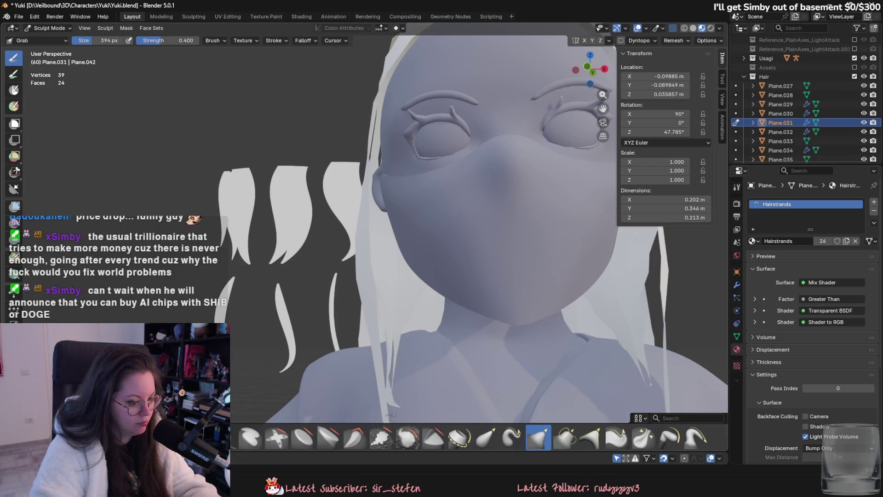
pyautogui.scroll(-3, 421, 401)
pyautogui.scroll(-3, 415, 373)
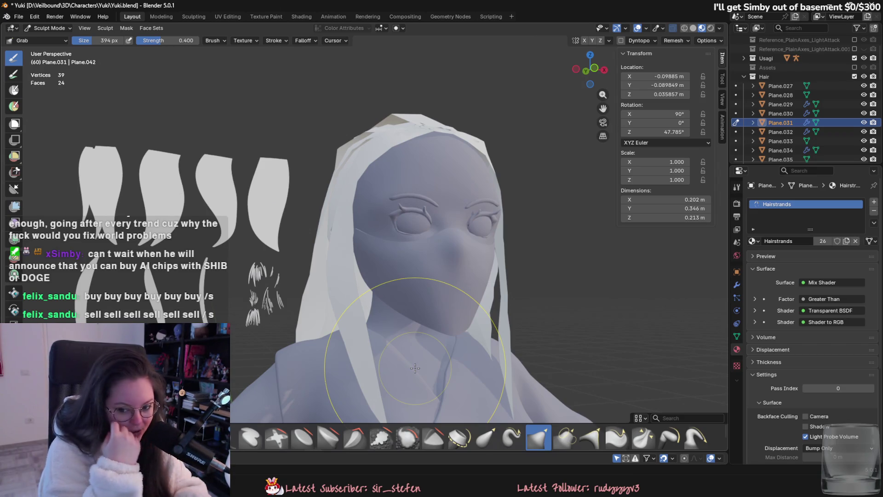
pyautogui.moveTo(415, 367); pyautogui.dragTo(419, 390)
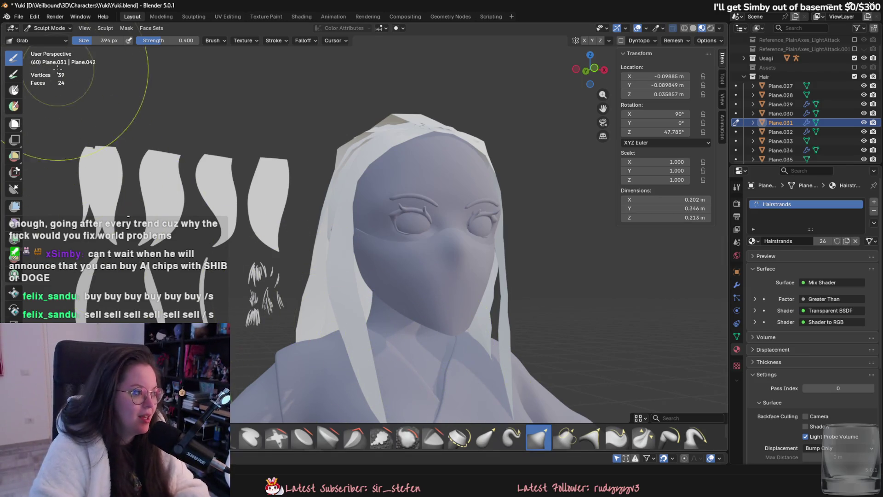
pyautogui.click(49, 27)
# - Select the long back strand Plane.034 and enter Sculpt Mode on it
pyautogui.moveTo(561, 350); pyautogui.dragTo(448, 293, button='middle')
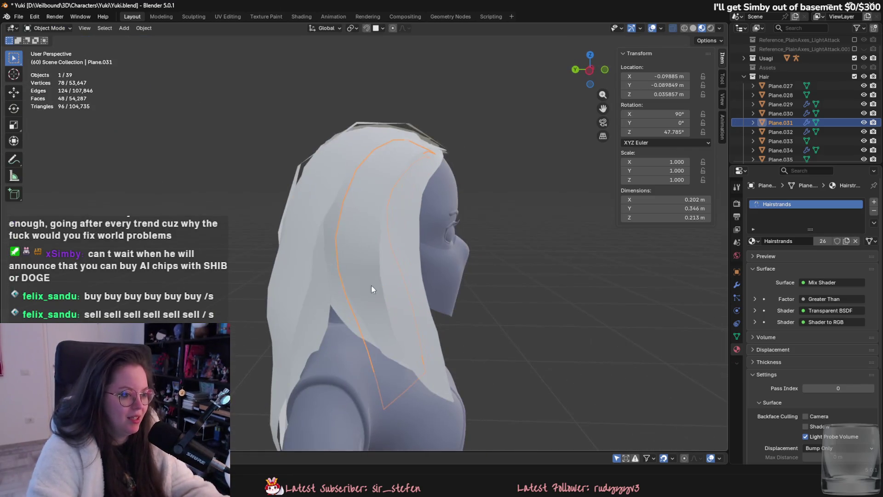
pyautogui.click(297, 324)
pyautogui.moveTo(341, 287)
pyautogui.mouseDown(button='middle')
pyautogui.moveTo(431, 320)
pyautogui.moveTo(386, 303)
pyautogui.mouseUp(button='middle')
pyautogui.click(431, 320)
pyautogui.click(48, 28)
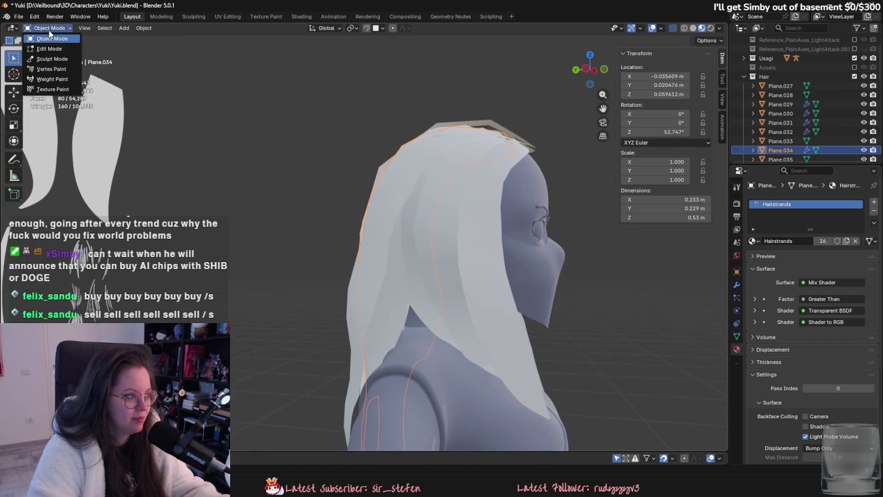
pyautogui.click(52, 59)
# - Grab Plane.034 down so it drapes snugly over the shoulder
pyautogui.moveTo(378, 335); pyautogui.dragTo(383, 262, button='middle')
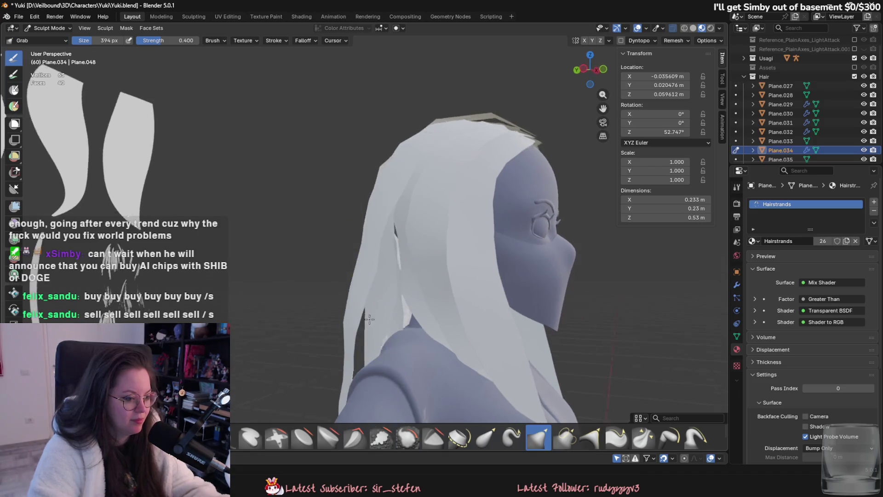
pyautogui.scroll(3, 379, 241)
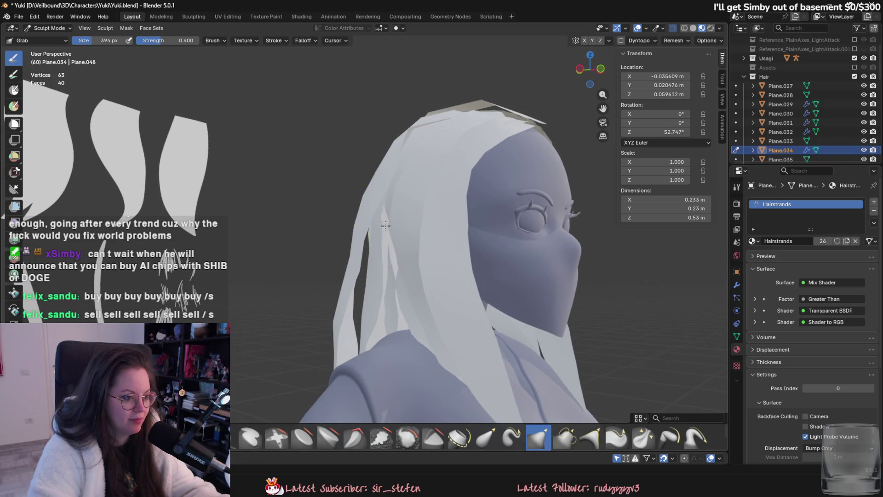
pyautogui.moveTo(396, 212)
pyautogui.mouseDown(button='middle')
pyautogui.moveTo(361, 213)
pyautogui.moveTo(356, 202)
pyautogui.moveTo(350, 300)
pyautogui.moveTo(392, 312)
pyautogui.mouseUp(button='middle')
pyautogui.scroll(-2, 357, 255)
pyautogui.scroll(2, 358, 255)
pyautogui.moveTo(393, 312); pyautogui.dragTo(379, 279)
pyautogui.moveTo(368, 278); pyautogui.dragTo(311, 315, button='middle')
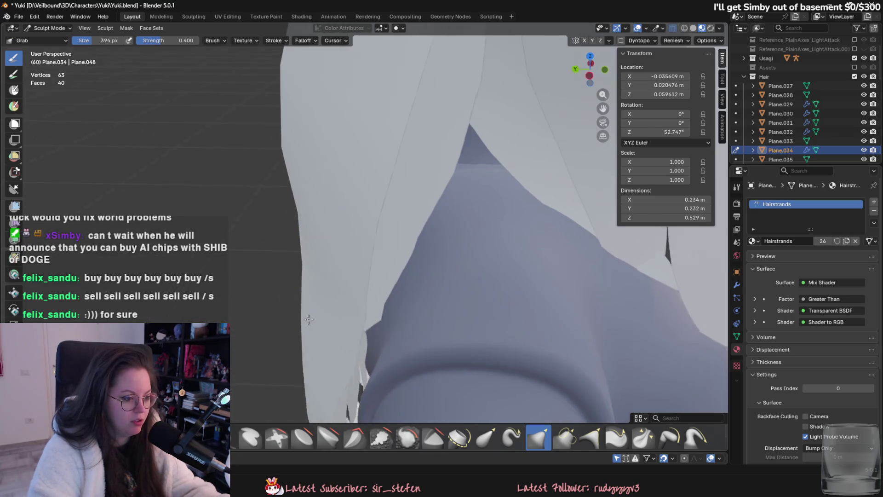
pyautogui.moveTo(311, 315); pyautogui.dragTo(299, 343)
pyautogui.moveTo(299, 343); pyautogui.dragTo(323, 353, button='middle')
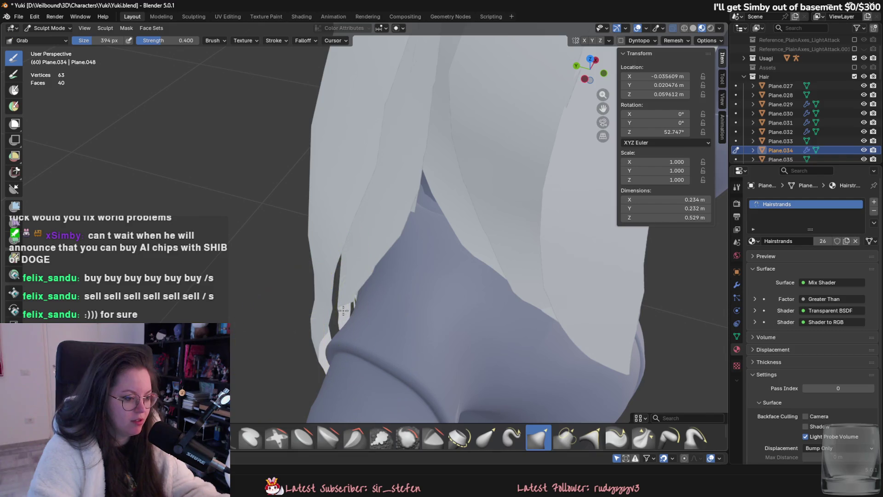
pyautogui.moveTo(355, 313); pyautogui.dragTo(383, 265, button='middle')
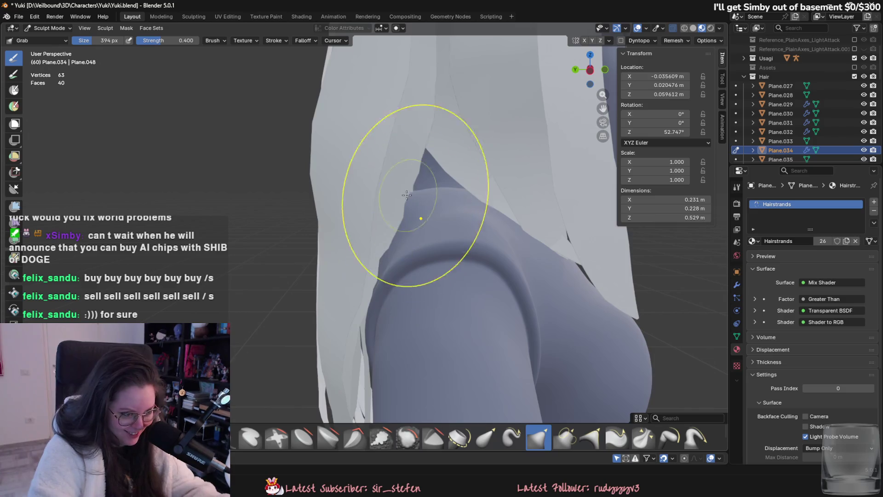
# - Pull the strand further down the body, inspecting it near the arm and face
pyautogui.moveTo(414, 221); pyautogui.dragTo(411, 233, button='middle')
pyautogui.moveTo(404, 187)
pyautogui.mouseDown(button='middle')
pyautogui.moveTo(384, 248)
pyautogui.moveTo(376, 238)
pyautogui.moveTo(398, 242)
pyautogui.moveTo(399, 263)
pyautogui.moveTo(372, 293)
pyautogui.mouseUp(button='middle')
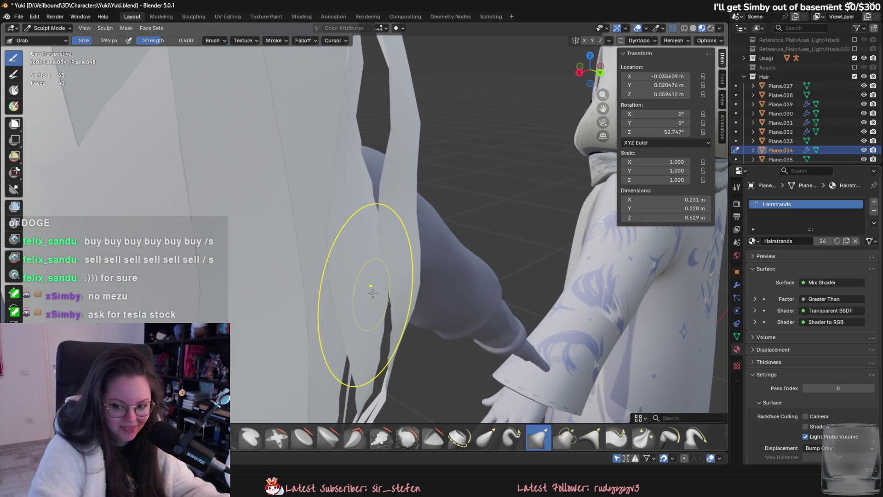
pyautogui.scroll(2, 387, 292)
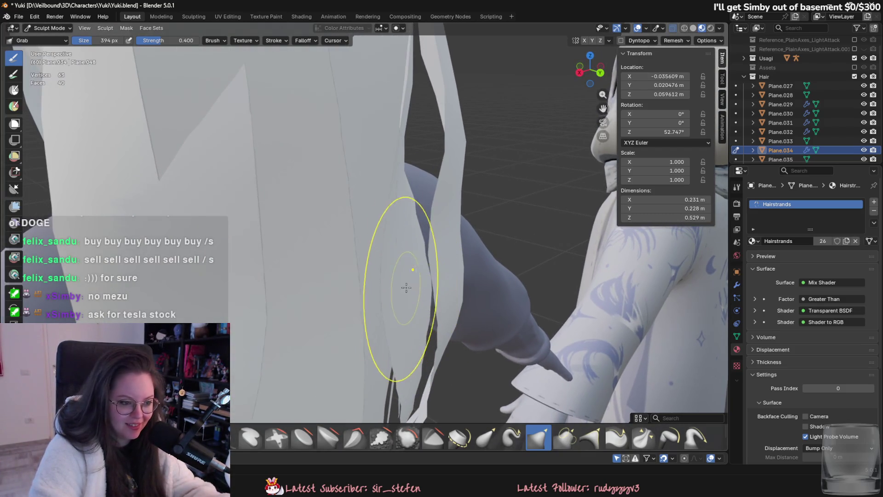
pyautogui.scroll(2, 406, 279)
pyautogui.moveTo(345, 245); pyautogui.dragTo(344, 222, button='middle')
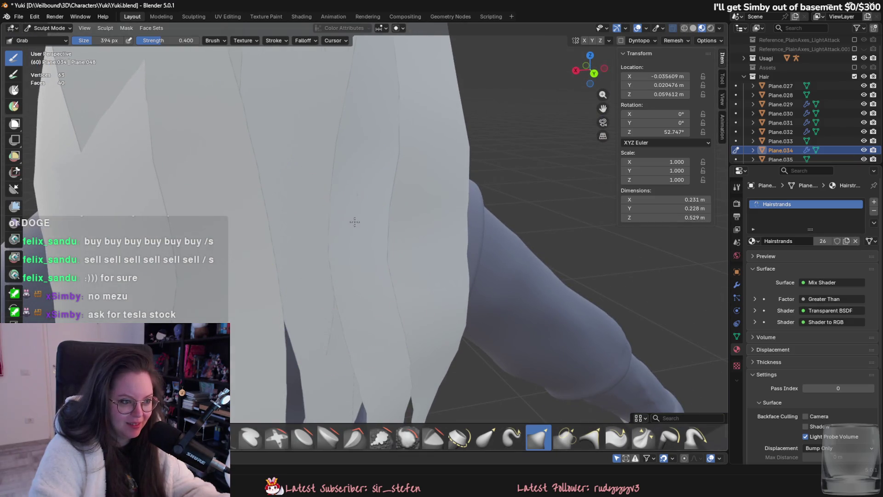
pyautogui.scroll(1, 363, 227)
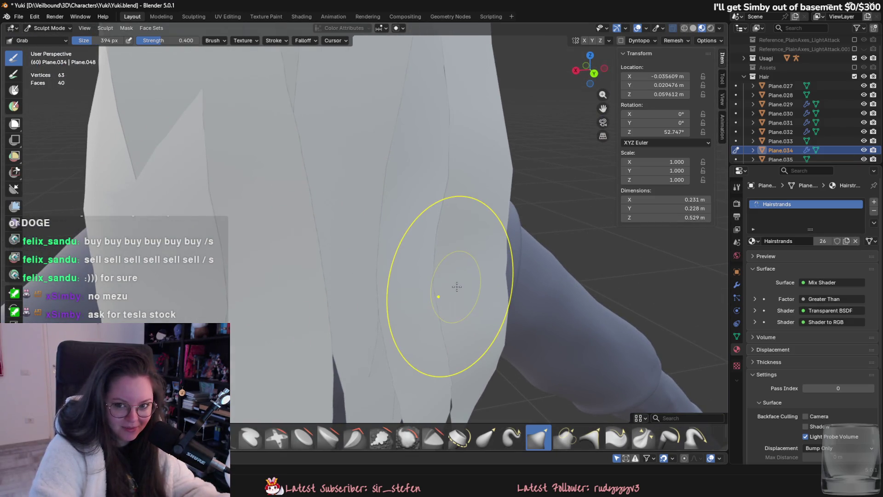
pyautogui.scroll(-3, 457, 286)
pyautogui.moveTo(457, 286); pyautogui.dragTo(375, 296, button='middle')
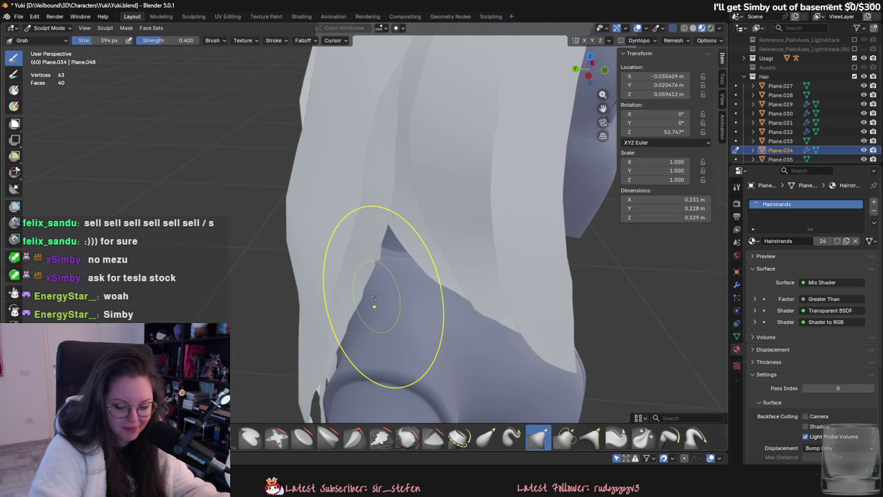
pyautogui.moveTo(375, 296); pyautogui.dragTo(348, 250)
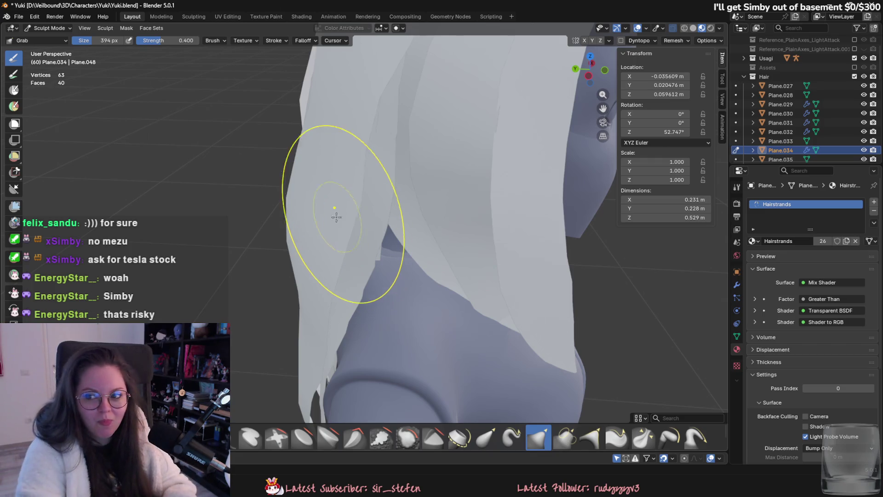
pyautogui.moveTo(315, 177)
pyautogui.mouseDown(button='middle')
pyautogui.moveTo(381, 247)
pyautogui.moveTo(365, 286)
pyautogui.moveTo(349, 250)
pyautogui.moveTo(375, 292)
pyautogui.mouseUp(button='middle')
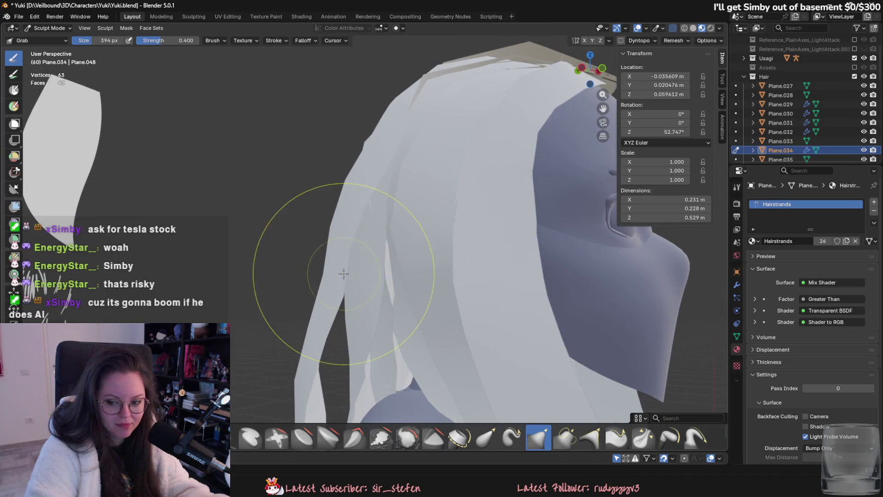
pyautogui.moveTo(337, 270)
pyautogui.mouseDown(button='middle')
pyautogui.moveTo(293, 246)
pyautogui.moveTo(331, 301)
pyautogui.moveTo(431, 306)
pyautogui.moveTo(406, 264)
pyautogui.moveTo(207, 42)
pyautogui.mouseUp(button='middle')
# - Switch to the Plane.032 strand and enter Sculpt Mode on it
pyautogui.click(48, 27)
pyautogui.click(412, 246)
pyautogui.click(49, 27)
pyautogui.click(52, 58)
# - Grab Plane.032 around the head and pull its front crown strands downward
pyautogui.moveTo(409, 232)
pyautogui.mouseDown(button='middle')
pyautogui.moveTo(432, 213)
pyautogui.moveTo(415, 266)
pyautogui.moveTo(417, 166)
pyautogui.moveTo(399, 145)
pyautogui.mouseUp(button='middle')
pyautogui.moveTo(407, 140)
pyautogui.mouseDown()
pyautogui.moveTo(503, 108)
pyautogui.moveTo(398, 251)
pyautogui.mouseUp()
pyautogui.moveTo(398, 252)
pyautogui.mouseDown(button='middle')
pyautogui.moveTo(427, 259)
pyautogui.moveTo(417, 288)
pyautogui.mouseUp(button='middle')
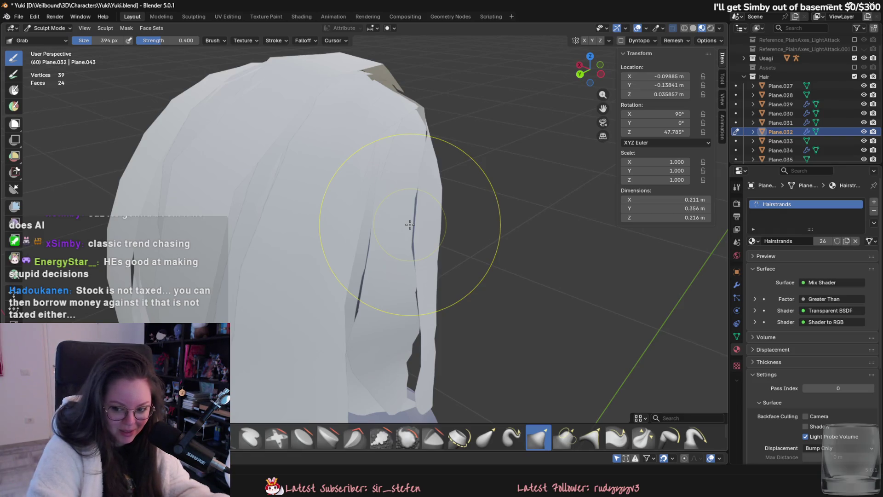
pyautogui.moveTo(411, 223)
pyautogui.mouseDown(button='middle')
pyautogui.moveTo(405, 203)
pyautogui.moveTo(406, 224)
pyautogui.moveTo(393, 207)
pyautogui.mouseUp(button='middle')
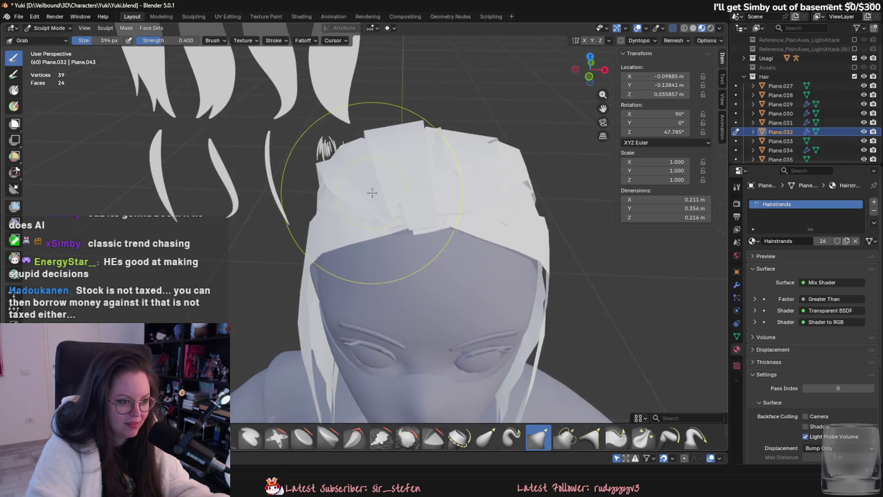
pyautogui.scroll(3, 384, 191)
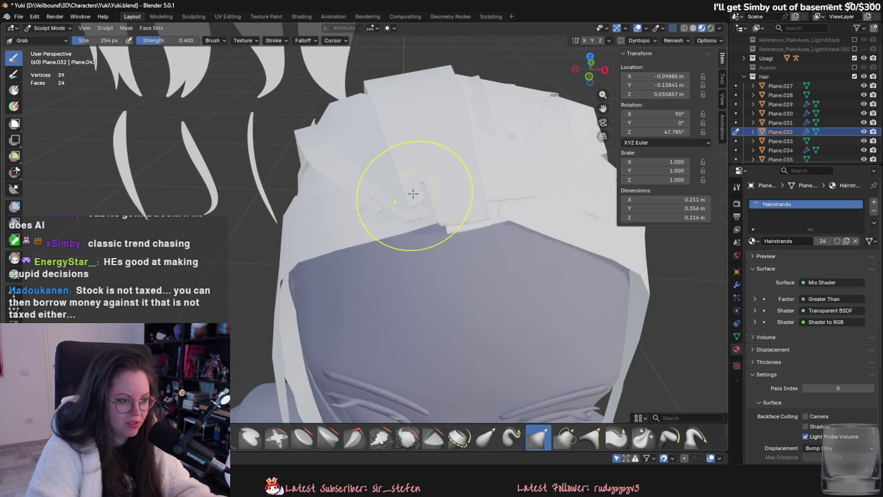
pyautogui.moveTo(421, 197); pyautogui.dragTo(439, 249)
# - Inspect the crown from above and around to check the strand lies flat
pyautogui.moveTo(463, 254); pyautogui.dragTo(447, 188, button='middle')
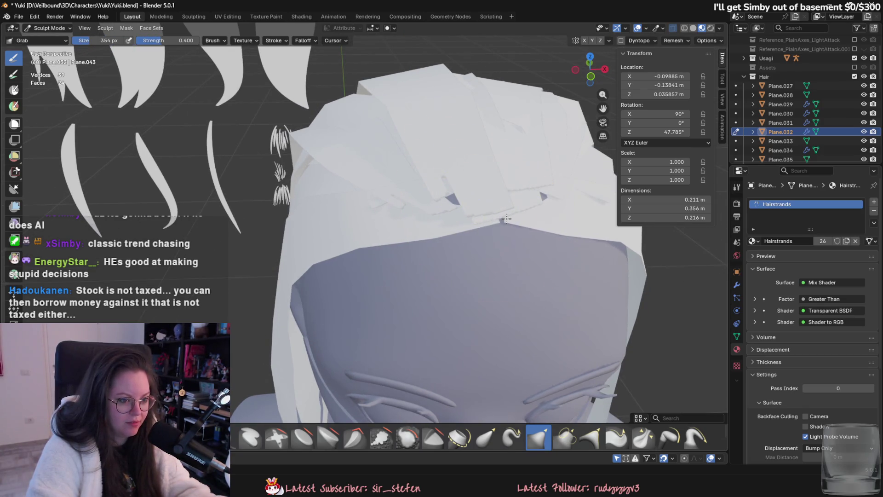
pyautogui.moveTo(509, 222); pyautogui.dragTo(483, 242, button='middle')
pyautogui.scroll(4, 468, 259)
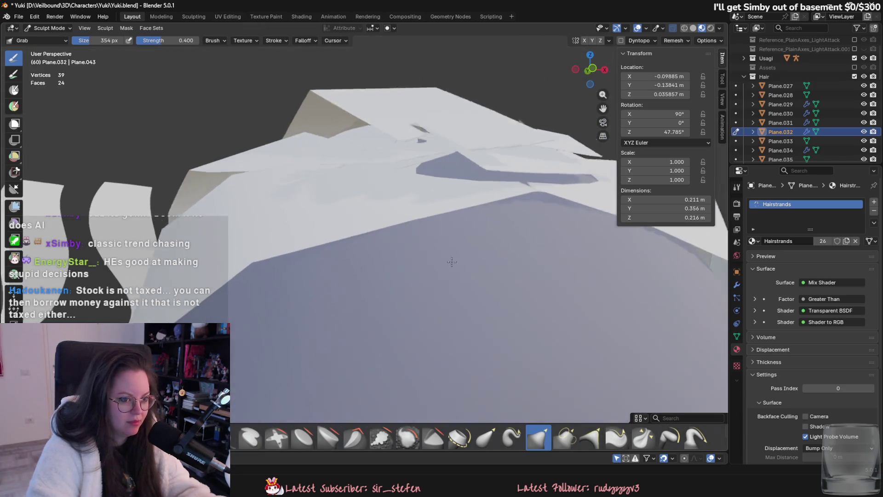
pyautogui.moveTo(552, 190)
pyautogui.mouseDown(button='middle')
pyautogui.moveTo(518, 190)
pyautogui.moveTo(499, 224)
pyautogui.mouseUp(button='middle')
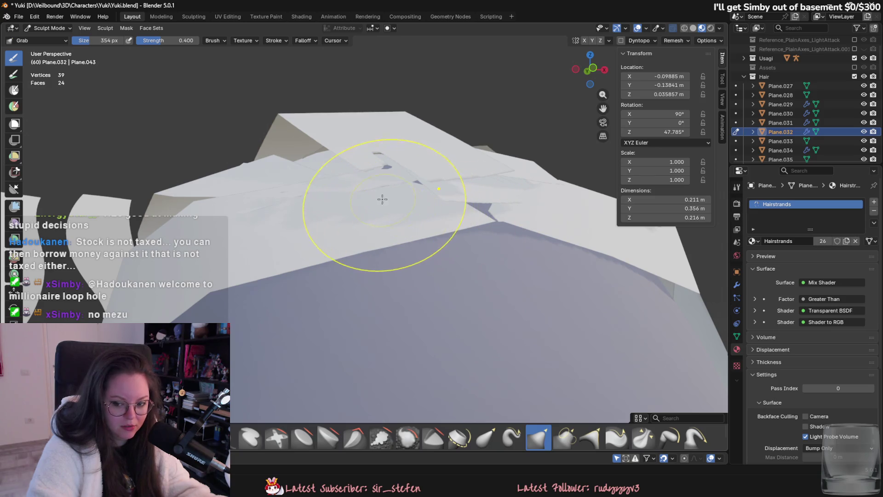
pyautogui.moveTo(341, 210)
pyautogui.mouseDown(button='middle')
pyautogui.moveTo(351, 161)
pyautogui.moveTo(357, 228)
pyautogui.moveTo(391, 251)
pyautogui.mouseUp(button='middle')
pyautogui.scroll(1, 376, 248)
pyautogui.scroll(1, 387, 257)
pyautogui.moveTo(383, 247)
pyautogui.keyDown('shift'); pyautogui.mouseDown(button='middle')
pyautogui.moveTo(402, 240)
pyautogui.moveTo(360, 225)
pyautogui.mouseUp(button='middle'); pyautogui.keyUp('shift')
pyautogui.click(48, 28)
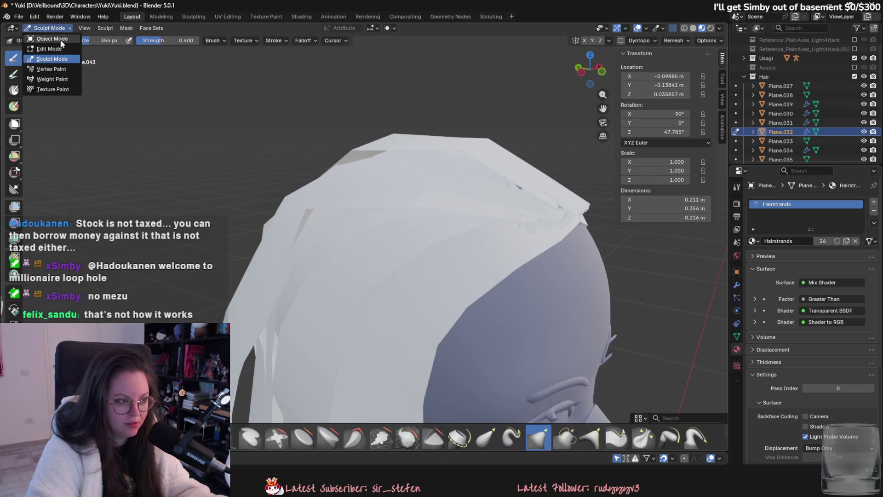
# - Select the Plane.037 crown strand and enter Sculpt Mode on it
pyautogui.click(45, 43)
pyautogui.keyDown('shift'); pyautogui.moveTo(458, 204); pyautogui.dragTo(458, 230, button='middle'); pyautogui.keyUp('shift')
pyautogui.click(446, 229)
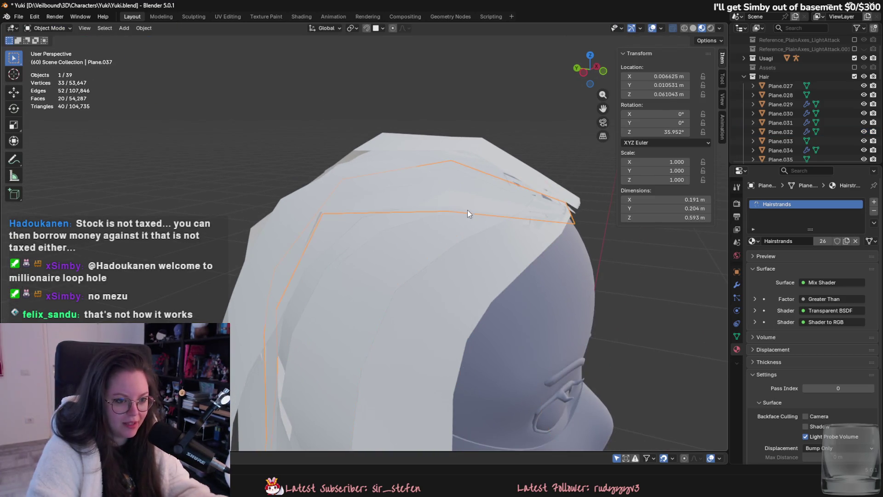
pyautogui.scroll(-2, 430, 209)
pyautogui.scroll(-2, 379, 238)
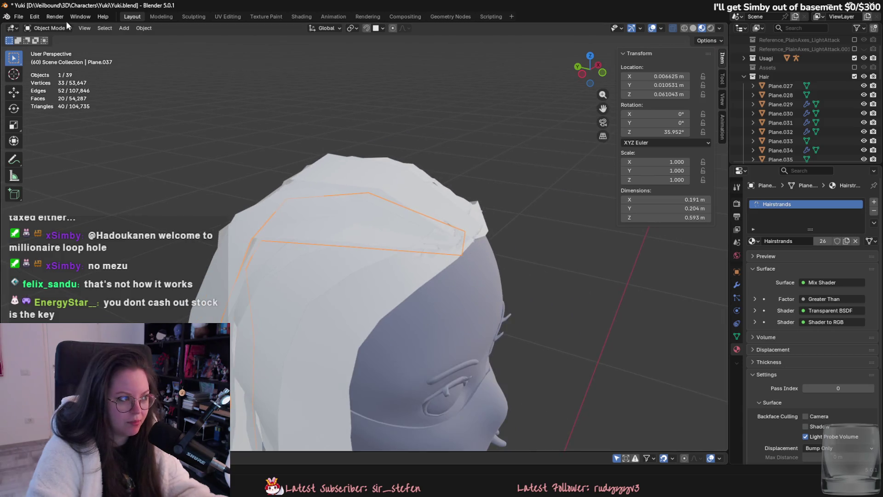
pyautogui.click(49, 27)
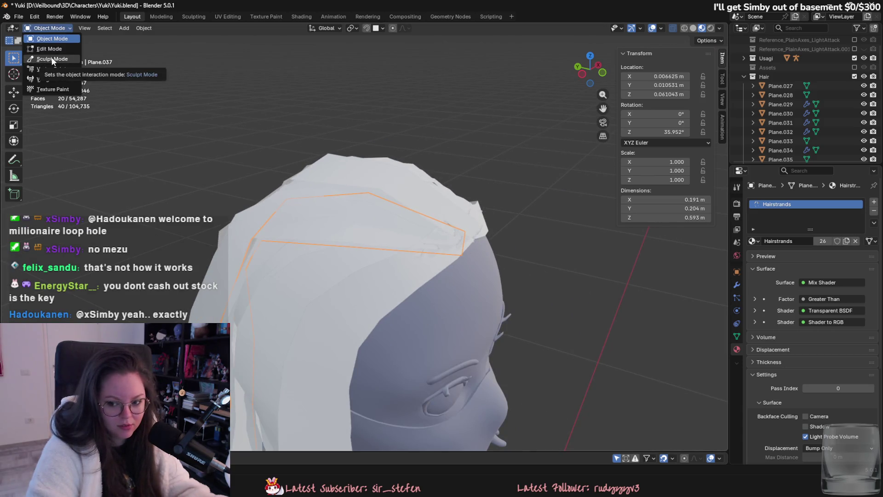
pyautogui.click(52, 59)
pyautogui.scroll(2, 394, 360)
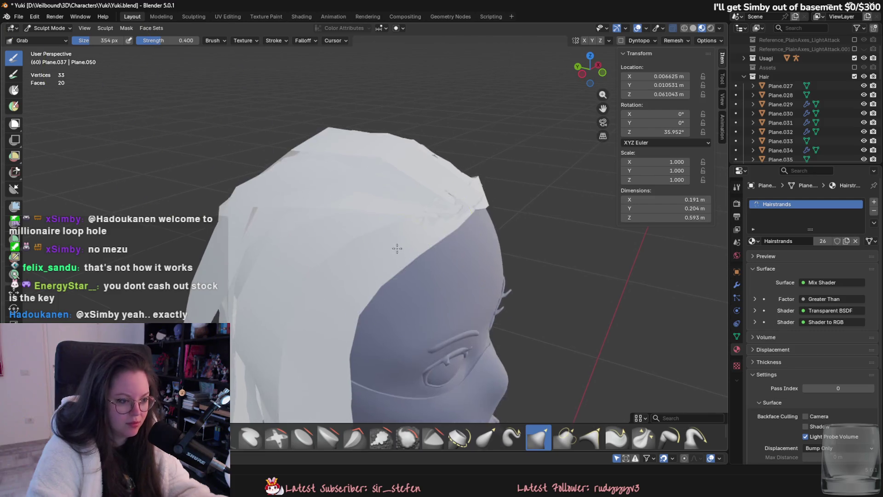
pyautogui.scroll(2, 456, 189)
# - Flatten Plane.037 against the top of the head, checking from the back and sides
pyautogui.moveTo(452, 173); pyautogui.dragTo(414, 183, button='middle')
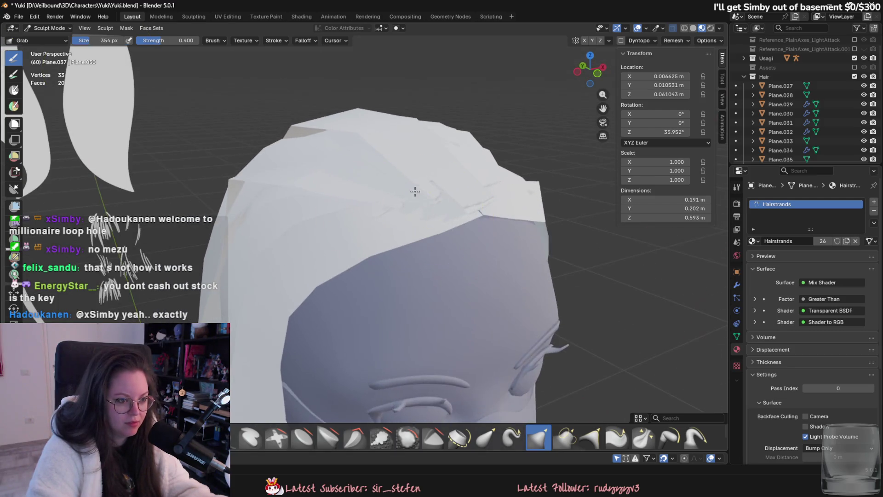
pyautogui.scroll(2, 379, 248)
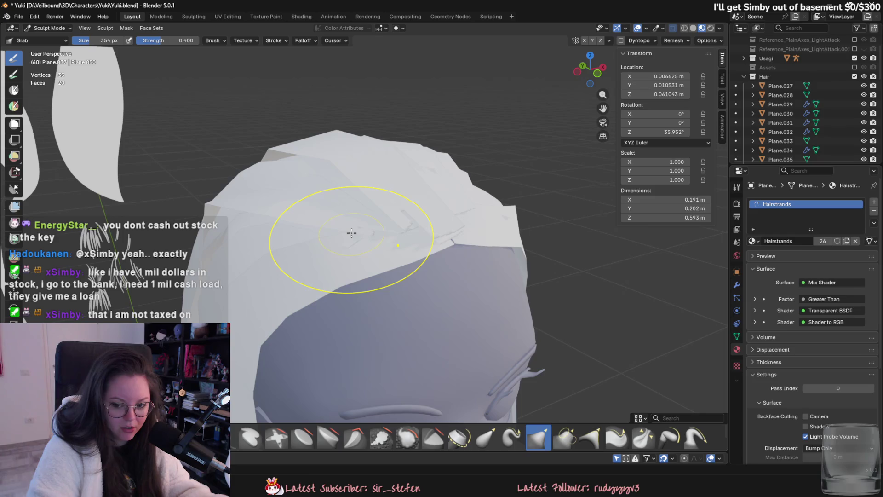
pyautogui.moveTo(352, 232)
pyautogui.mouseDown(button='middle')
pyautogui.moveTo(375, 253)
pyautogui.moveTo(458, 255)
pyautogui.moveTo(458, 227)
pyautogui.moveTo(486, 217)
pyautogui.moveTo(508, 186)
pyautogui.moveTo(404, 292)
pyautogui.moveTo(413, 169)
pyautogui.moveTo(387, 200)
pyautogui.moveTo(365, 193)
pyautogui.moveTo(358, 207)
pyautogui.mouseUp(button='middle')
pyautogui.moveTo(372, 311)
pyautogui.mouseDown(button='middle')
pyautogui.moveTo(428, 205)
pyautogui.moveTo(404, 168)
pyautogui.moveTo(421, 173)
pyautogui.moveTo(388, 283)
pyautogui.moveTo(419, 198)
pyautogui.moveTo(423, 158)
pyautogui.mouseUp(button='middle')
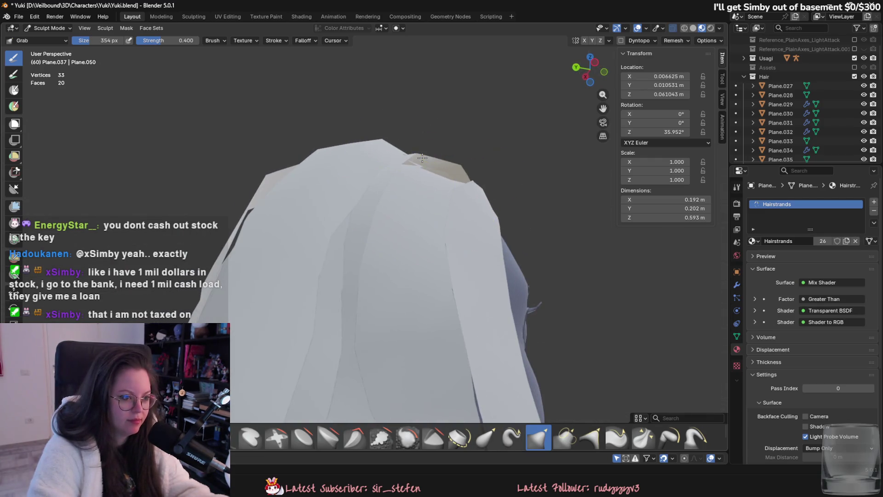
pyautogui.moveTo(422, 195); pyautogui.dragTo(408, 239, button='middle')
pyautogui.moveTo(460, 189)
pyautogui.mouseDown(button='middle')
pyautogui.moveTo(361, 187)
pyautogui.moveTo(426, 184)
pyautogui.moveTo(455, 225)
pyautogui.moveTo(395, 249)
pyautogui.mouseUp(button='middle')
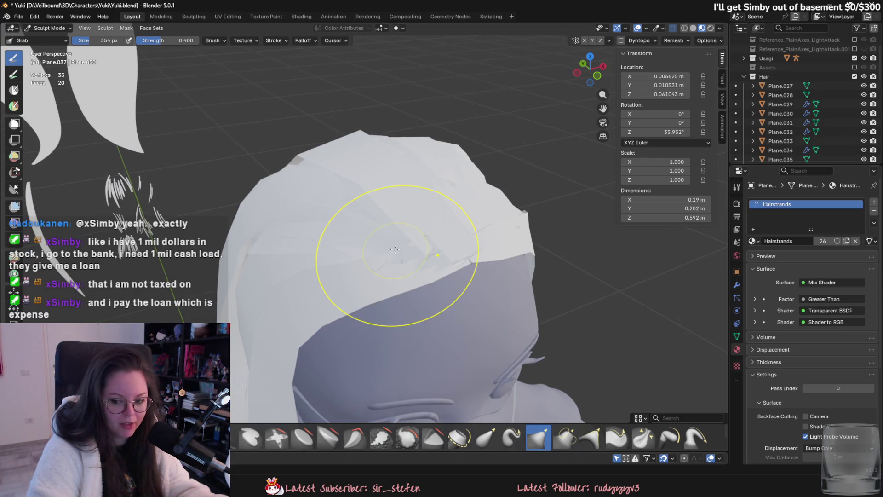
pyautogui.moveTo(370, 253)
pyautogui.mouseDown(button='middle')
pyautogui.moveTo(452, 256)
pyautogui.moveTo(379, 237)
pyautogui.moveTo(477, 236)
pyautogui.moveTo(429, 291)
pyautogui.moveTo(471, 211)
pyautogui.moveTo(499, 271)
pyautogui.mouseUp(button='middle')
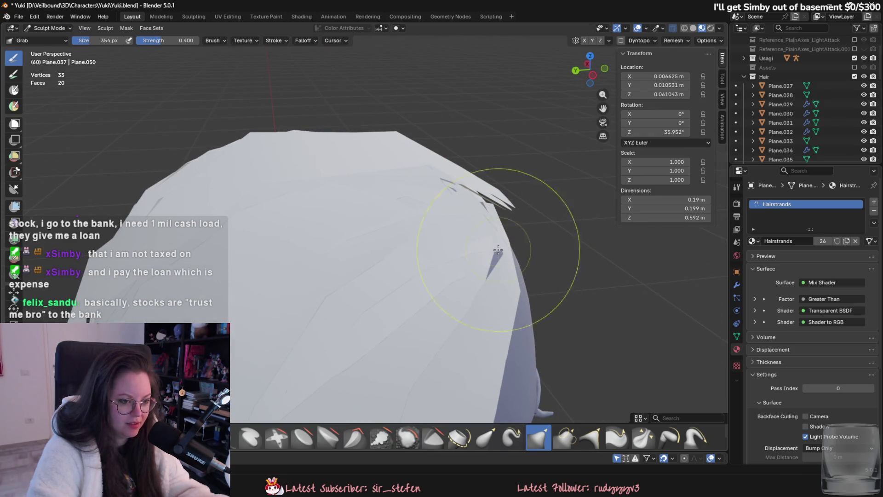
# - Switch to Plane.030 and smooth its upper edge against the crown
pyautogui.click(49, 28)
pyautogui.click(70, 39)
pyautogui.click(462, 242)
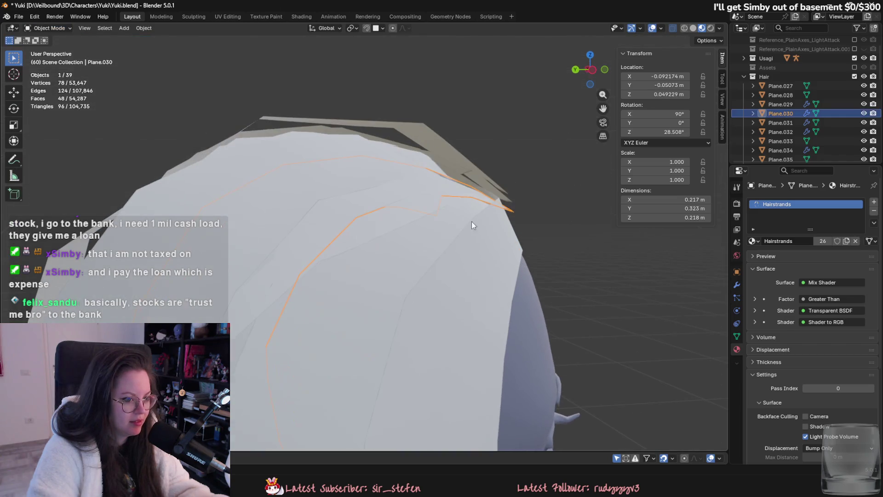
pyautogui.click(42, 31)
pyautogui.click(49, 51)
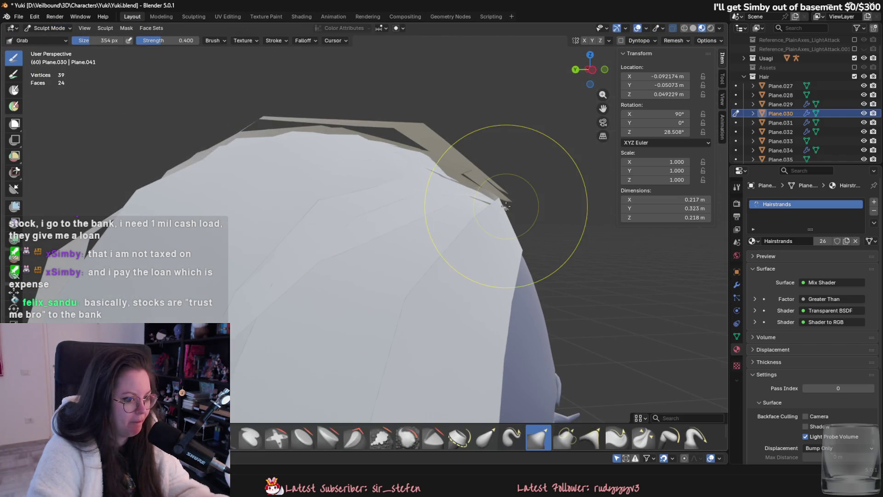
pyautogui.moveTo(492, 230)
pyautogui.mouseDown(button='middle')
pyautogui.moveTo(445, 232)
pyautogui.moveTo(467, 159)
pyautogui.mouseUp(button='middle')
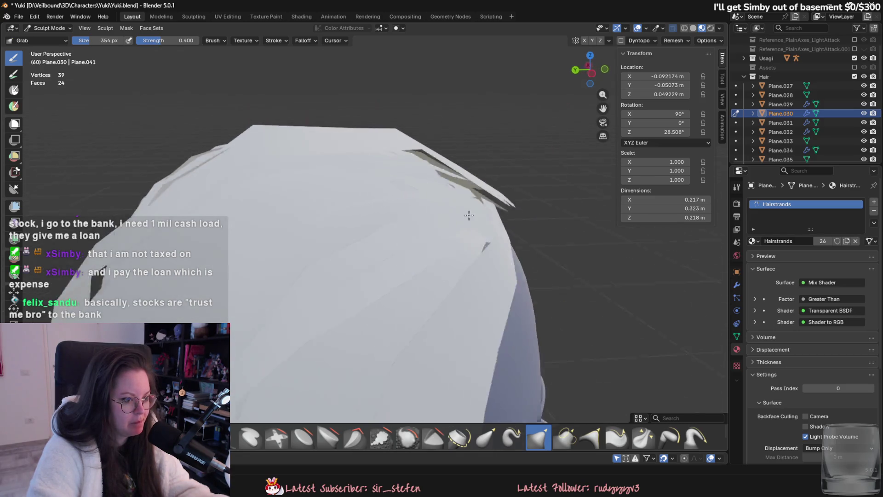
pyautogui.scroll(-3, 493, 168)
pyautogui.scroll(-3, 440, 283)
pyautogui.moveTo(440, 282)
pyautogui.mouseDown(button='middle')
pyautogui.moveTo(438, 181)
pyautogui.moveTo(300, 308)
pyautogui.moveTo(372, 207)
pyautogui.mouseUp(button='middle')
pyautogui.scroll(5, 373, 207)
pyautogui.click(49, 28)
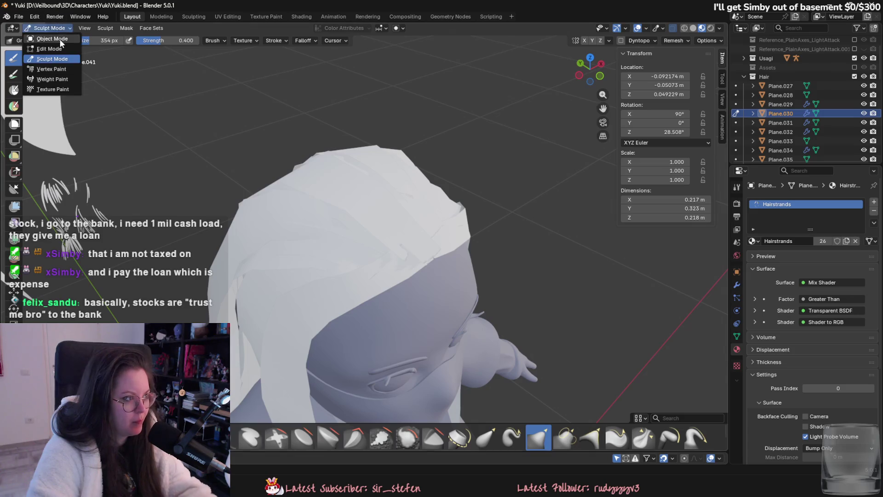
# - Hide three finished hair planes covering the face with H
pyautogui.click(360, 179)
pyautogui.press('h')
pyautogui.click(378, 163)
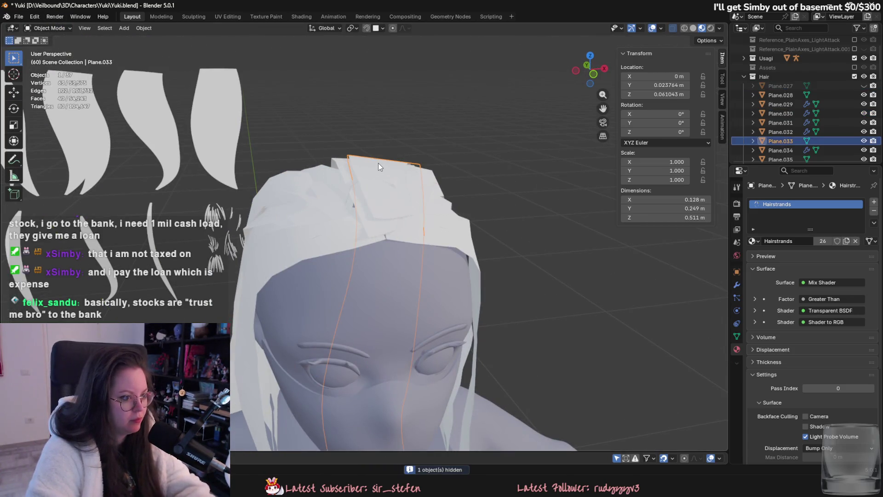
pyautogui.press('h')
pyautogui.press('h')
pyautogui.click(365, 164)
pyautogui.press('h')
pyautogui.press('h')
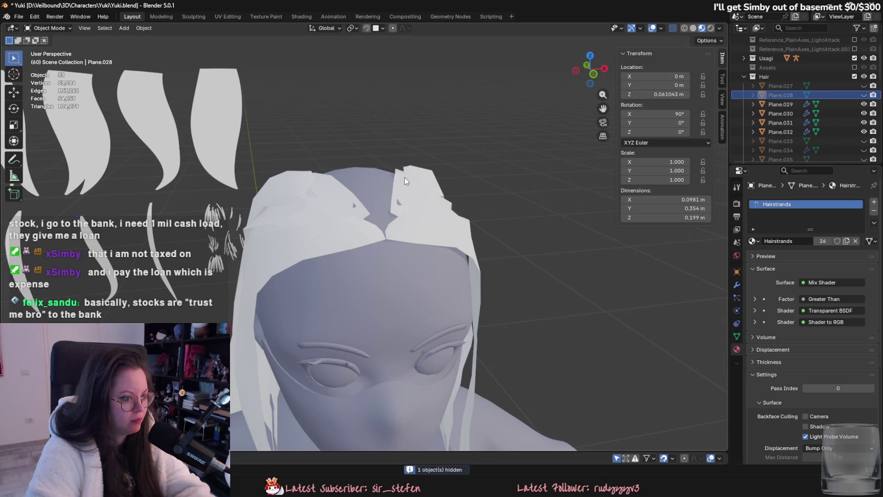
# - Tuck the next strand's crown-edge vertex in with proportional editing, then exit Edit Mode
pyautogui.click(404, 177)
pyautogui.moveTo(418, 186)
pyautogui.mouseDown(button='middle')
pyautogui.moveTo(383, 229)
pyautogui.moveTo(352, 227)
pyautogui.mouseUp(button='middle')
pyautogui.press('Tab')
pyautogui.press('o')
pyautogui.click(352, 225)
pyautogui.press('g')
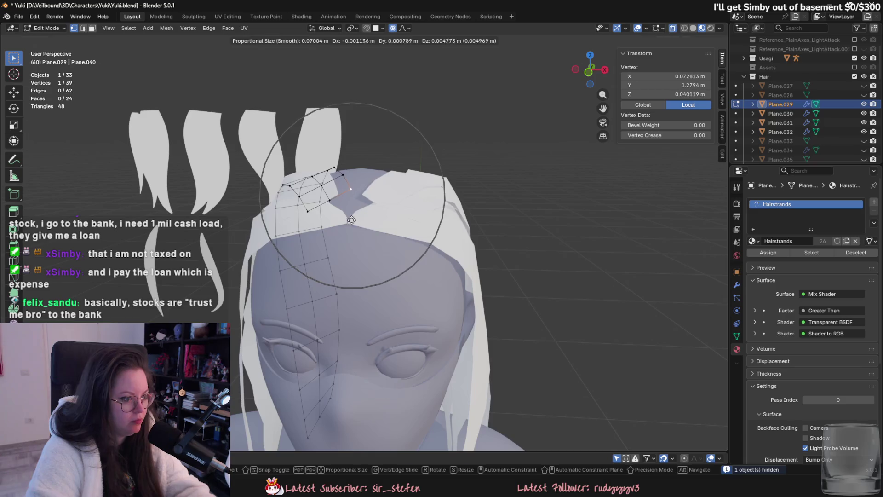
pyautogui.click(351, 219)
pyautogui.moveTo(352, 219); pyautogui.dragTo(317, 203, button='middle')
pyautogui.press('Tab')
# - Hide Plane.038, tuck Plane.029's crown vertex the same way, hide it and select the next strand
pyautogui.click(363, 207)
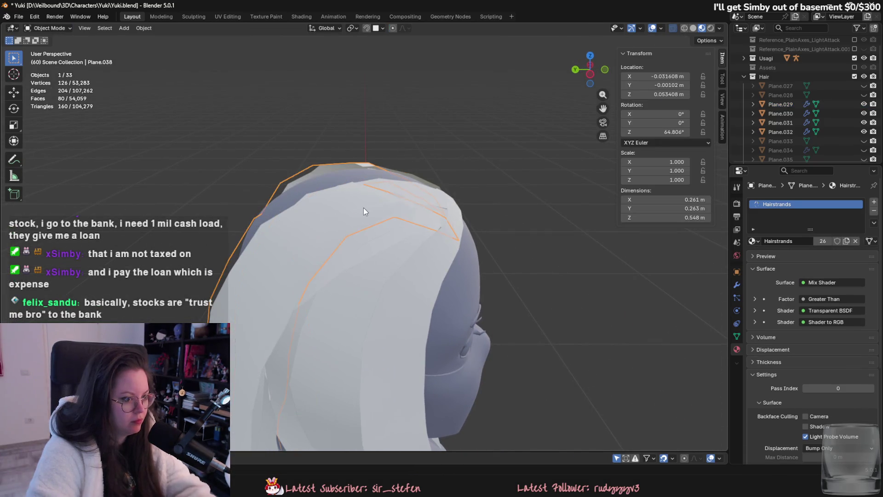
pyautogui.press('h')
pyautogui.click(393, 205)
pyautogui.press('Tab')
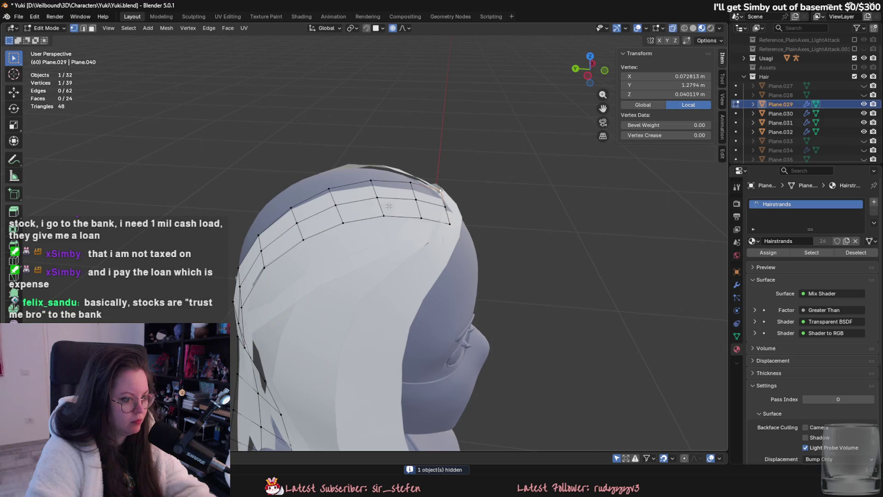
pyautogui.press('g')
pyautogui.click(373, 201)
pyautogui.moveTo(373, 200)
pyautogui.mouseDown(button='middle')
pyautogui.moveTo(293, 188)
pyautogui.moveTo(301, 207)
pyautogui.mouseUp(button='middle')
pyautogui.press('Tab')
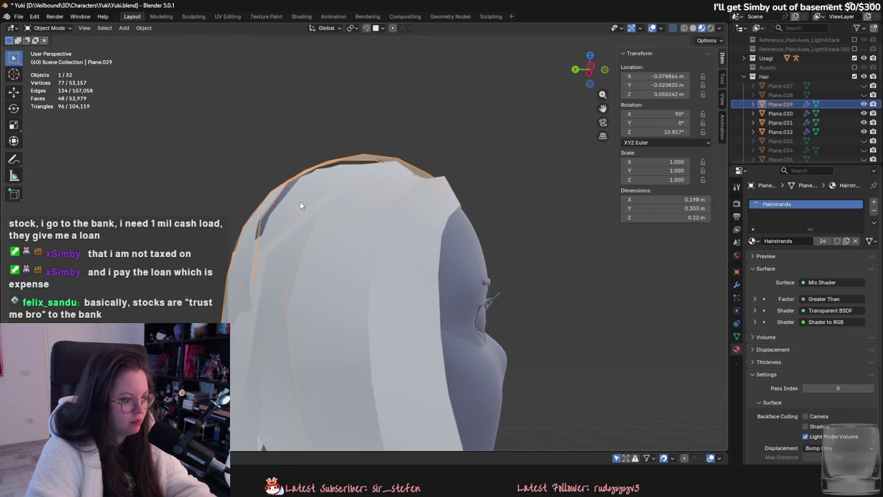
pyautogui.press('h')
pyautogui.click(312, 241)
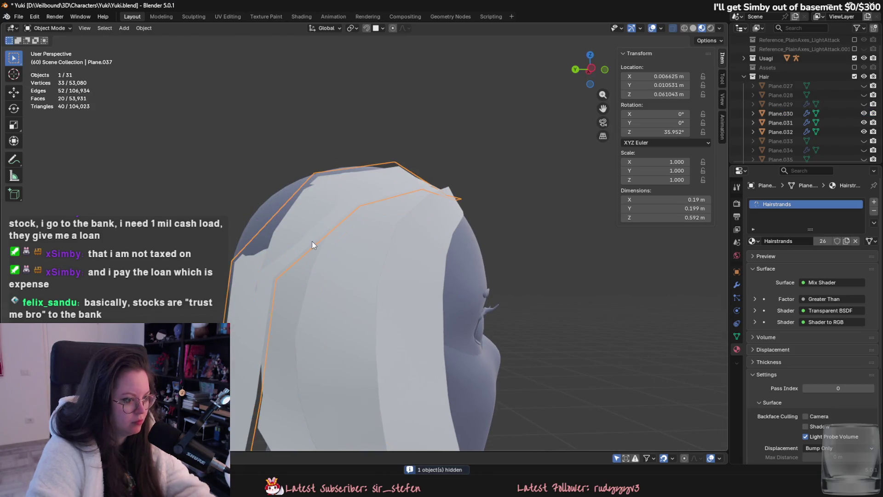
# - Enter Edit Mode on Plane.037 and pull its top-left vertex up and over toward the crown
pyautogui.press('Tab')
pyautogui.click(315, 173)
pyautogui.press('g')
pyautogui.click(319, 237)
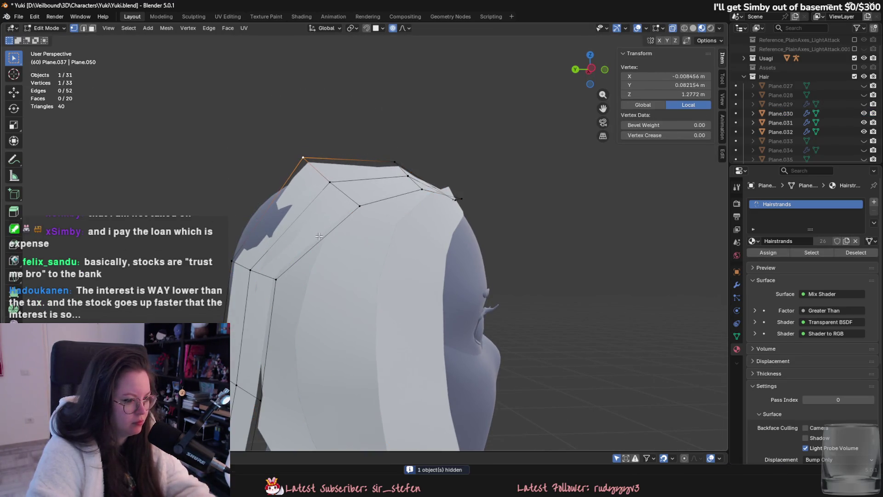
pyautogui.press('g')
pyautogui.click(242, 259)
pyautogui.scroll(-6, 305, 293)
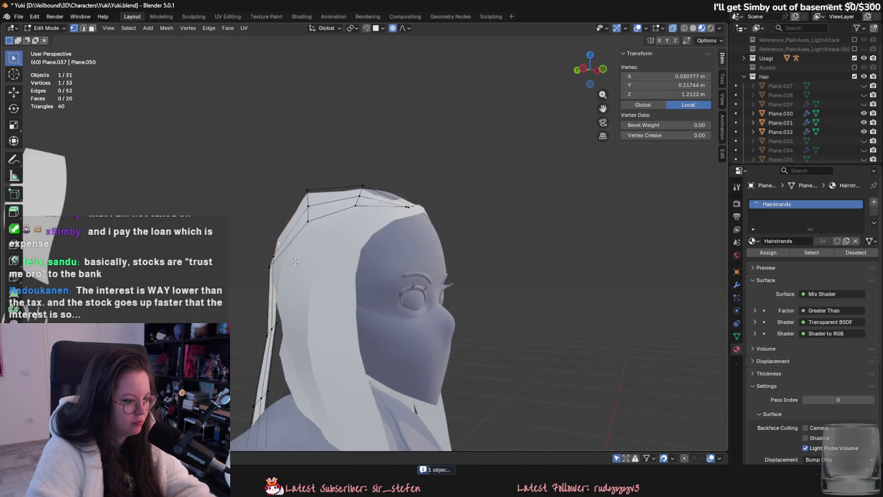
pyautogui.scroll(6, 306, 293)
pyautogui.moveTo(305, 293)
pyautogui.mouseDown(button='middle')
pyautogui.moveTo(344, 309)
pyautogui.moveTo(331, 228)
pyautogui.mouseUp(button='middle')
# - Add an edge loop across the strand and nudge it and the top vertex into place with proportional falloff
pyautogui.hotkey('ctrl', 'r')
pyautogui.click(343, 310)
pyautogui.press('g')
pyautogui.click(333, 226)
pyautogui.press('g')
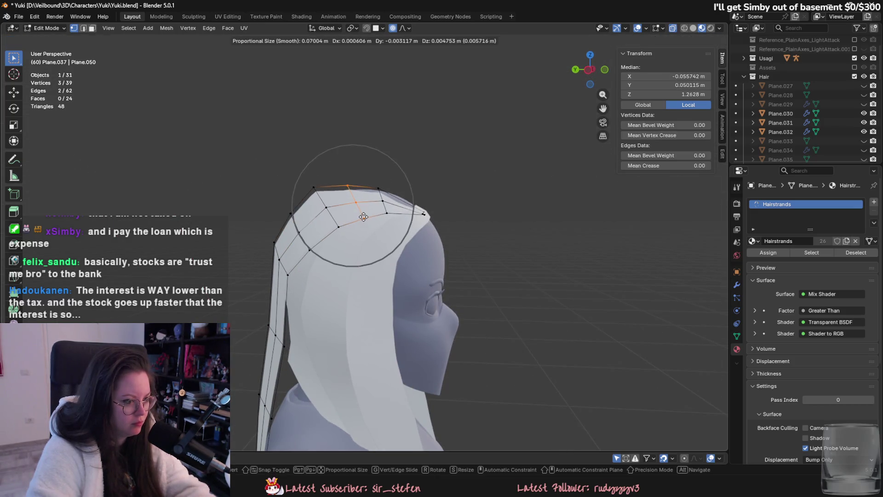
pyautogui.click(363, 216)
pyautogui.click(313, 189)
pyautogui.moveTo(312, 189); pyautogui.dragTo(317, 227, button='middle')
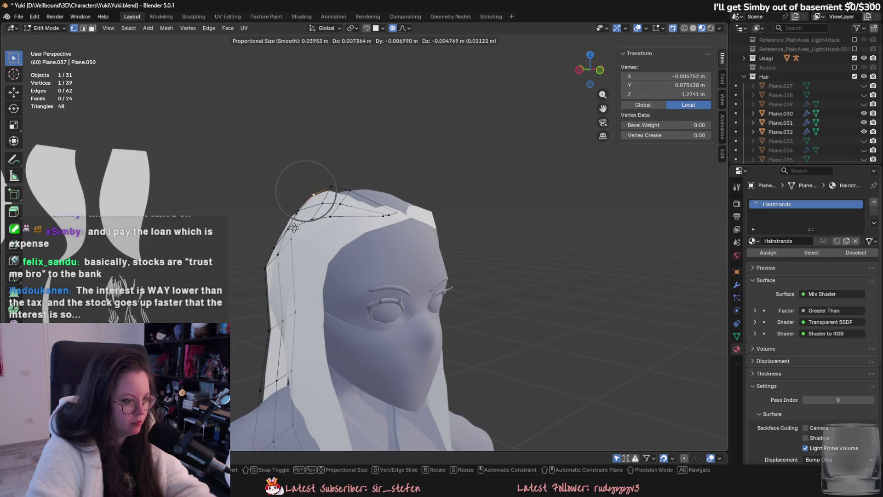
pyautogui.press('g')
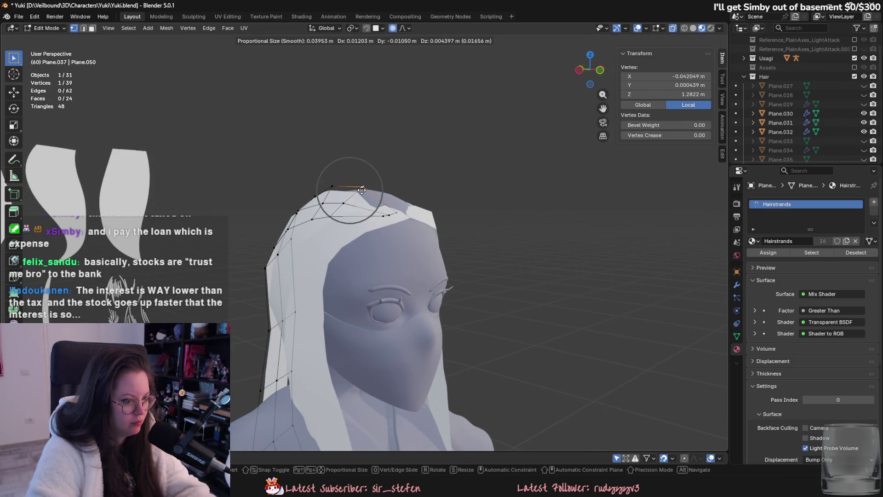
pyautogui.click(362, 189)
# - Extrude the strand's top edge to extend it and lift the new edge vertically over the crown
pyautogui.keyDown('ctrl'); pyautogui.click(378, 205); pyautogui.keyUp('ctrl')
pyautogui.press('e')
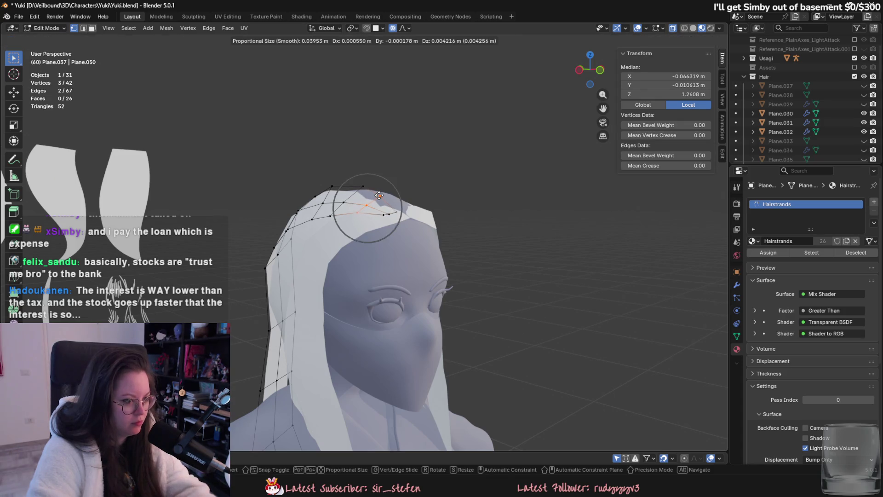
pyautogui.click(379, 195)
pyautogui.press('g')
pyautogui.click(379, 195)
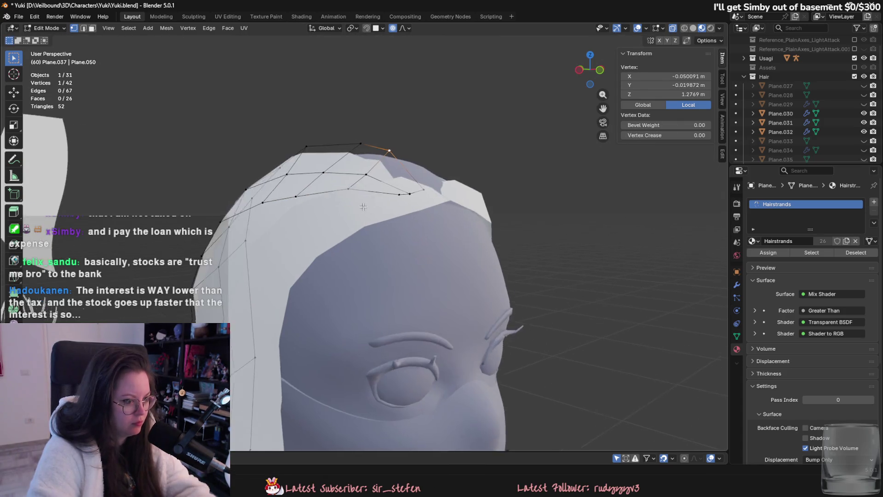
pyautogui.scroll(3, 391, 222)
pyautogui.moveTo(391, 223); pyautogui.dragTo(373, 227, button='middle')
pyautogui.keyDown('alt'); pyautogui.click(314, 235); pyautogui.keyUp('alt')
pyautogui.moveTo(314, 234)
pyautogui.mouseDown(button='middle')
pyautogui.moveTo(359, 235)
pyautogui.moveTo(411, 217)
pyautogui.mouseUp(button='middle')
pyautogui.press('g')
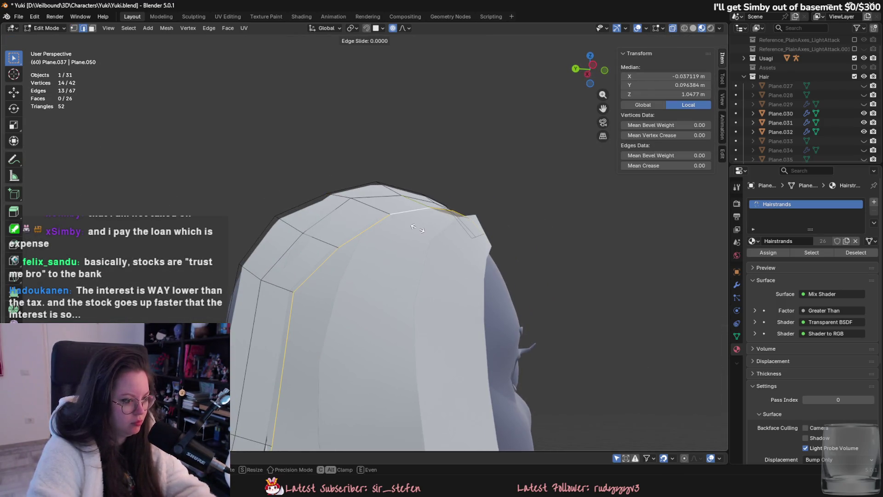
pyautogui.press('z')
pyautogui.click(457, 244)
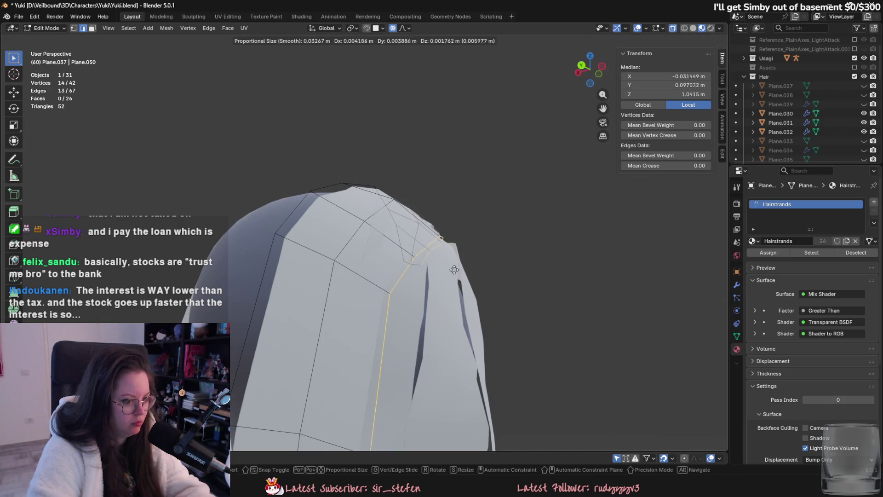
pyautogui.moveTo(457, 245); pyautogui.dragTo(391, 296, button='middle')
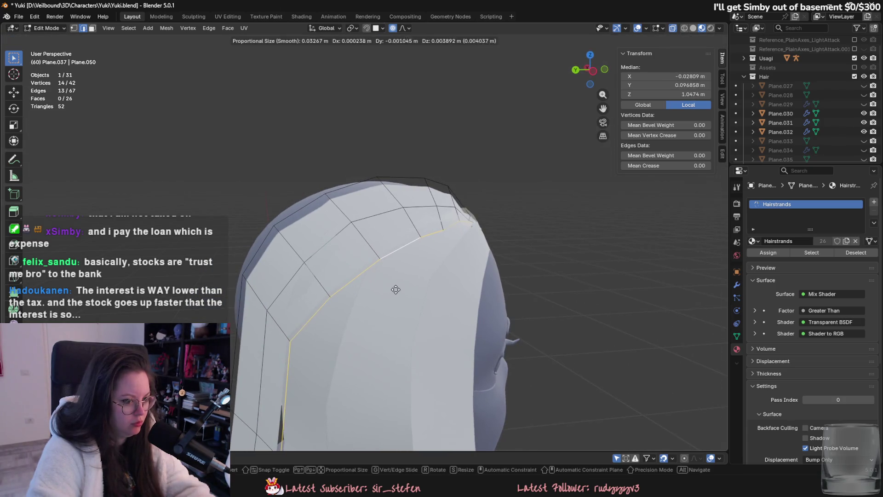
# - Reposition the crown vertices one by one so the strand bends smoothly over the head
pyautogui.press('g')
pyautogui.press('x')
pyautogui.click(463, 216)
pyautogui.press('g')
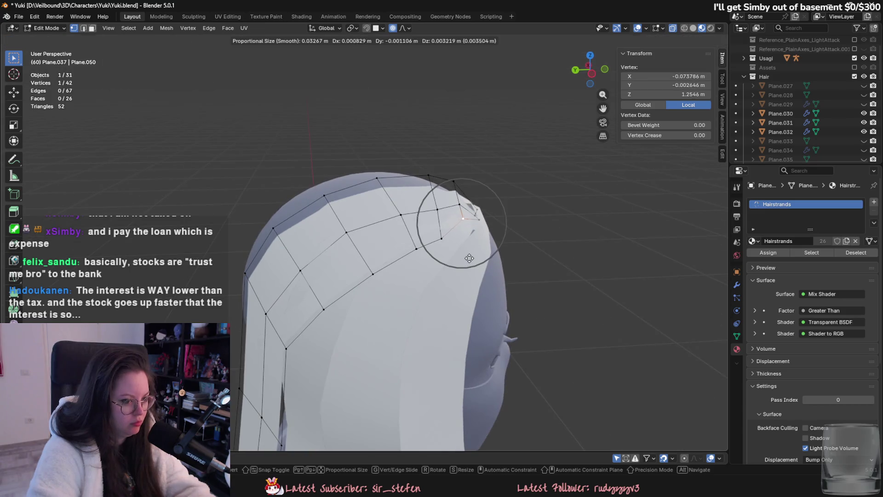
pyautogui.click(464, 216)
pyautogui.scroll(3, 410, 281)
pyautogui.moveTo(410, 281); pyautogui.dragTo(468, 203, button='middle')
pyautogui.press('g')
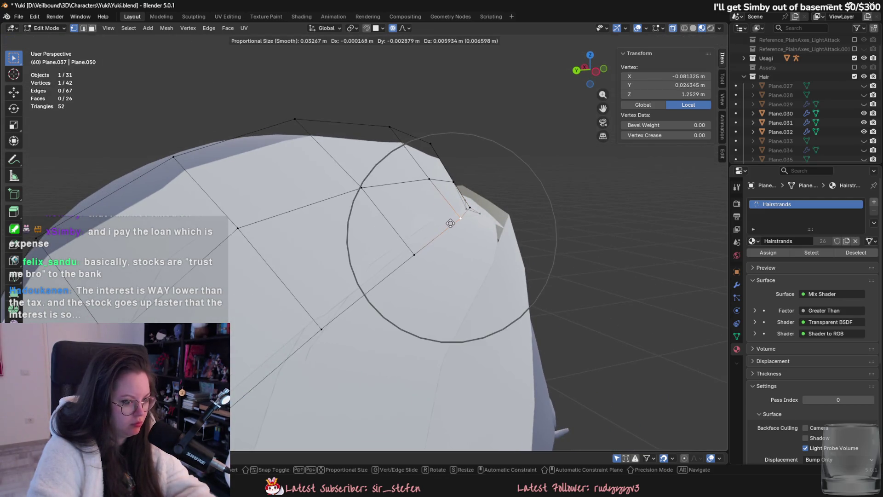
pyautogui.click(372, 284)
pyautogui.moveTo(371, 283); pyautogui.dragTo(417, 278, button='middle')
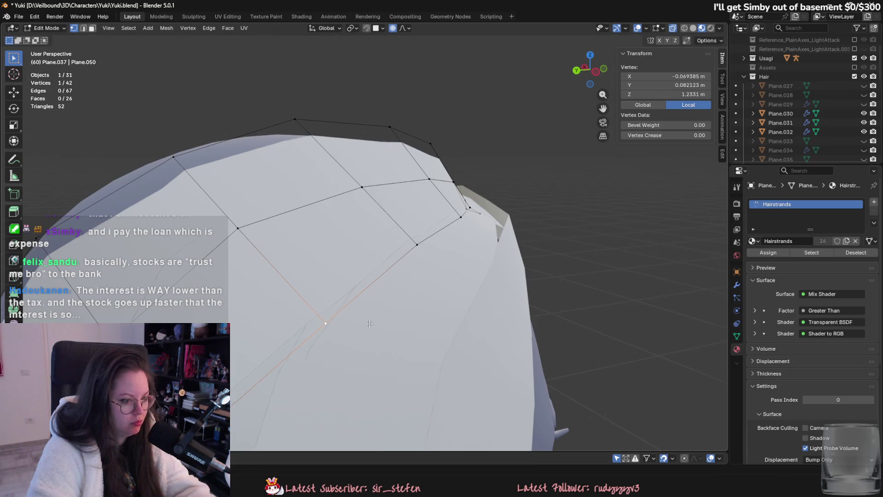
pyautogui.scroll(2, 417, 277)
pyautogui.press('g')
pyautogui.click(449, 276)
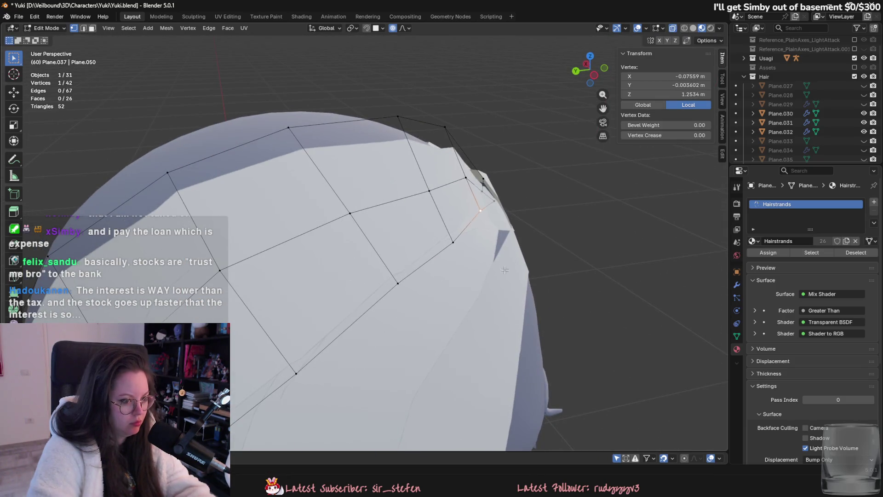
pyautogui.moveTo(448, 277); pyautogui.dragTo(460, 308, button='middle')
# - Adjust the uppermost strand vertices from side and top views, then check the shape in Object Mode
pyautogui.moveTo(520, 167)
pyautogui.mouseDown(button='middle')
pyautogui.moveTo(442, 130)
pyautogui.moveTo(397, 166)
pyautogui.mouseUp(button='middle')
pyautogui.click(446, 124)
pyautogui.press('g')
pyautogui.click(378, 167)
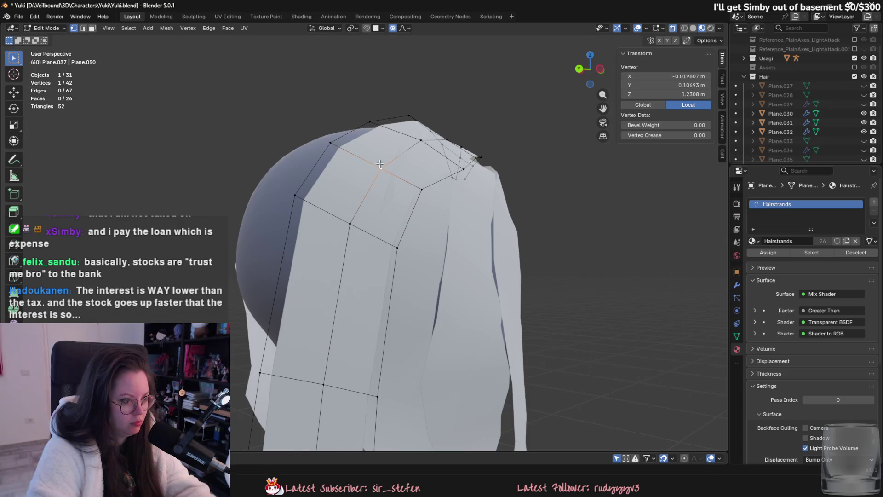
pyautogui.press('g')
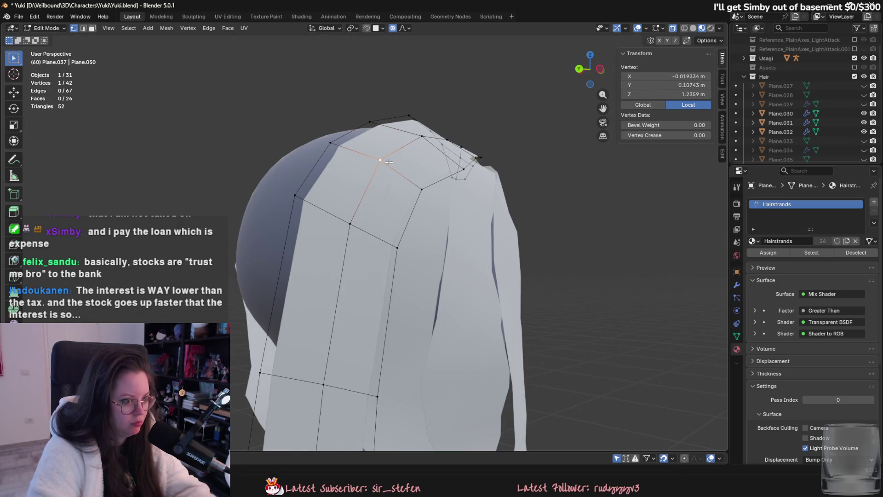
pyautogui.keyDown('alt'); pyautogui.moveTo(427, 137); pyautogui.dragTo(432, 170, button='middle'); pyautogui.keyUp('alt')
pyautogui.click(432, 170)
pyautogui.press('g')
pyautogui.click(379, 296)
pyautogui.press('Tab')
pyautogui.moveTo(379, 296)
pyautogui.mouseDown(button='middle')
pyautogui.moveTo(473, 306)
pyautogui.moveTo(372, 291)
pyautogui.mouseUp(button='middle')
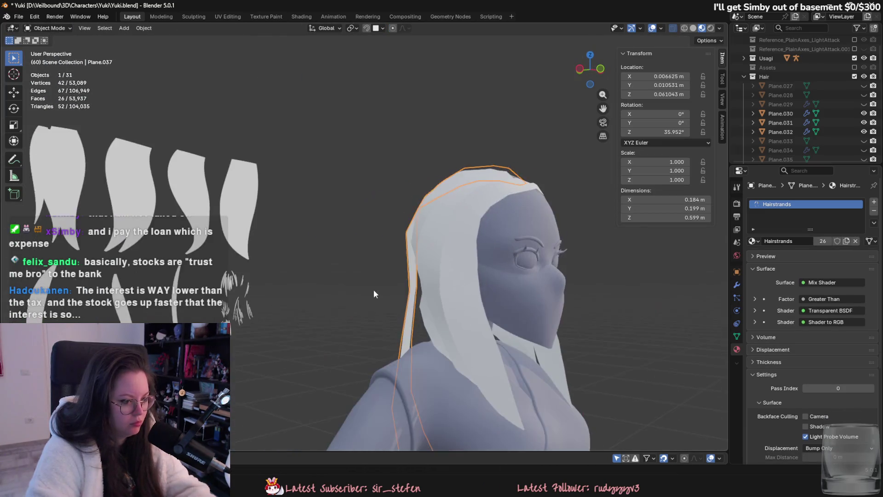
pyautogui.scroll(2, 341, 351)
# - Add a second centred loop cut to Plane.037 and fine-tune nearby vertices along the curve
pyautogui.press('Tab')
pyautogui.moveTo(316, 313)
pyautogui.mouseDown(button='middle')
pyautogui.moveTo(373, 279)
pyautogui.moveTo(393, 316)
pyautogui.moveTo(388, 270)
pyautogui.moveTo(422, 260)
pyautogui.mouseUp(button='middle')
pyautogui.hotkey('ctrl', 'r')
pyautogui.click(377, 277)
pyautogui.rightClick(377, 276)
pyautogui.press('g')
pyautogui.click(366, 286)
pyautogui.press('c')
pyautogui.press('Escape')
pyautogui.click(427, 257)
pyautogui.press('g')
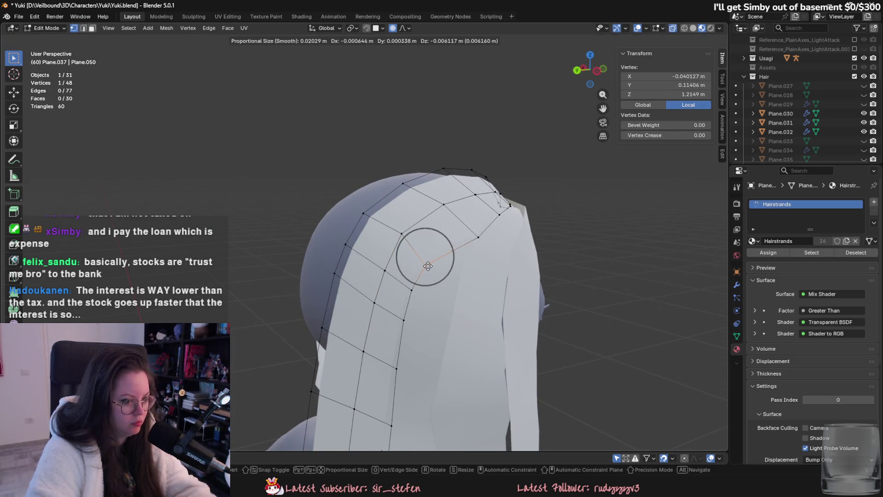
pyautogui.click(401, 241)
# - Leave Edit Mode, select hair strand Plane.030 and frame it before returning to the full scene
pyautogui.press('Tab')
pyautogui.moveTo(437, 320)
pyautogui.mouseDown(button='middle')
pyautogui.moveTo(368, 284)
pyautogui.moveTo(499, 358)
pyautogui.mouseUp(button='middle')
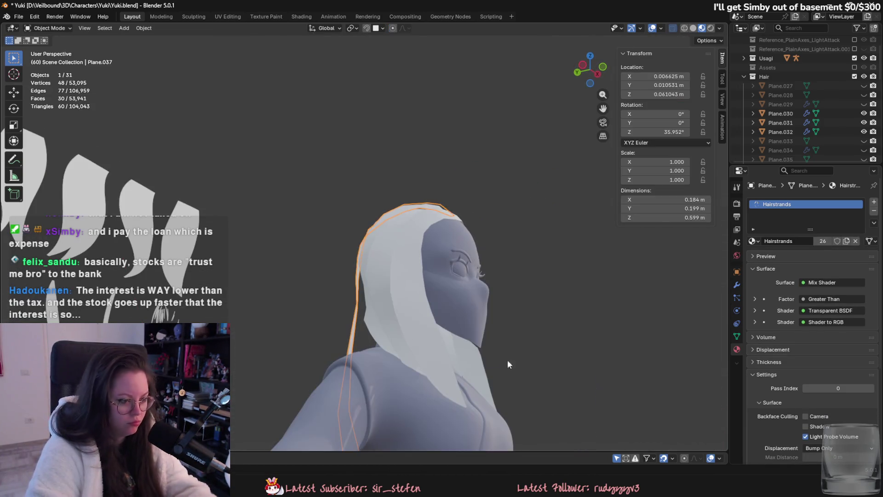
pyautogui.click(371, 336)
pyautogui.scroll(4, 371, 336)
pyautogui.moveTo(370, 394)
pyautogui.mouseDown(button='middle')
pyautogui.moveTo(431, 417)
pyautogui.moveTo(506, 383)
pyautogui.moveTo(458, 395)
pyautogui.moveTo(423, 354)
pyautogui.moveTo(426, 410)
pyautogui.moveTo(465, 432)
pyautogui.mouseUp(button='middle')
pyautogui.press('KP_Decimal')
pyautogui.press('KP_Divide')
pyautogui.scroll(5, 416, 383)
# - Edit Plane.037 and pull a top vertex, then a grown three-vertex group, down onto the crown
pyautogui.click(356, 330)
pyautogui.press('Tab')
pyautogui.moveTo(357, 330); pyautogui.dragTo(481, 388, button='middle')
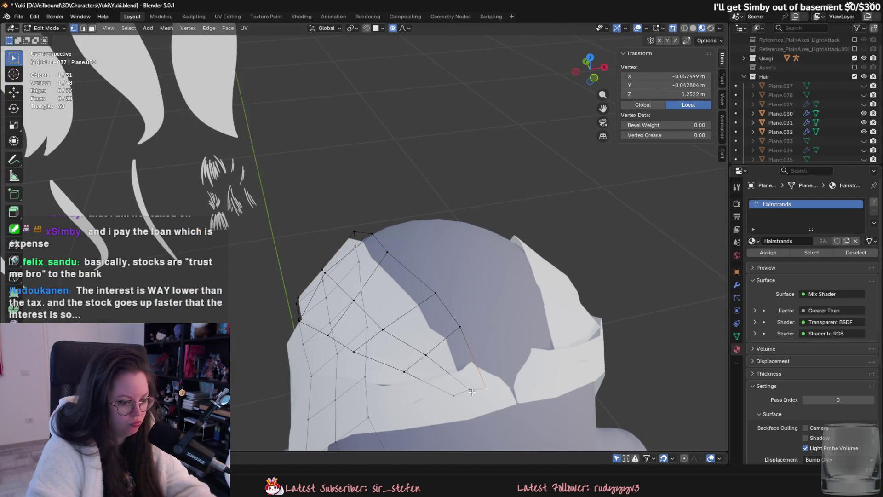
pyautogui.press('g')
pyautogui.click(473, 387)
pyautogui.press('g')
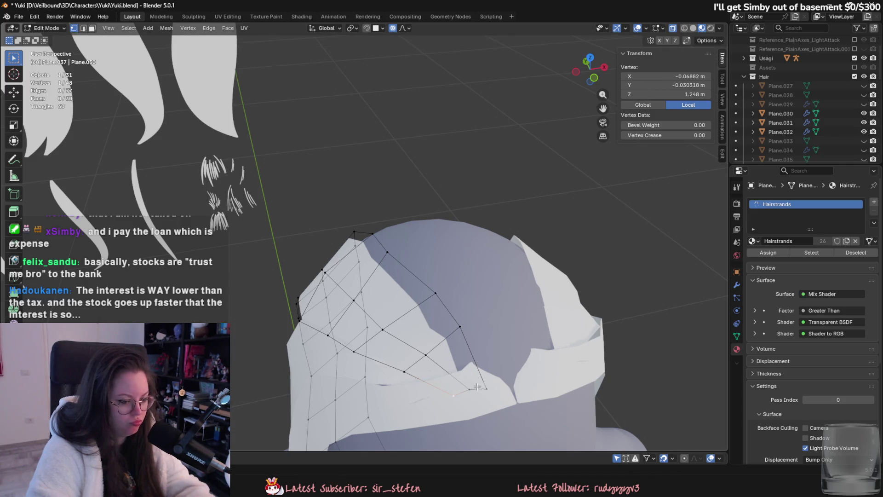
pyautogui.press('ctrl+KP_Add')
pyautogui.press('g')
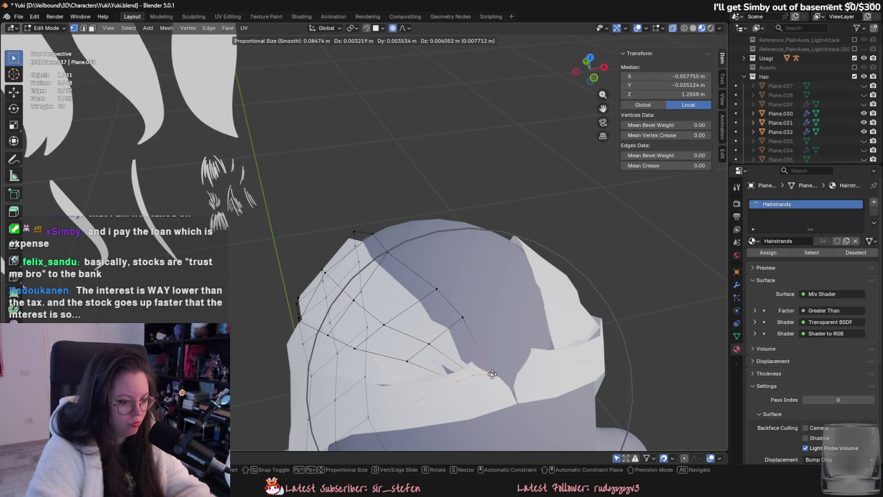
pyautogui.scroll(-3, 476, 386)
pyautogui.click(474, 386)
# - Shrink back to one vertex and tuck successive crown-edge vertices closer to the head
pyautogui.press('ctrl+KP_Subtract')
pyautogui.press('g')
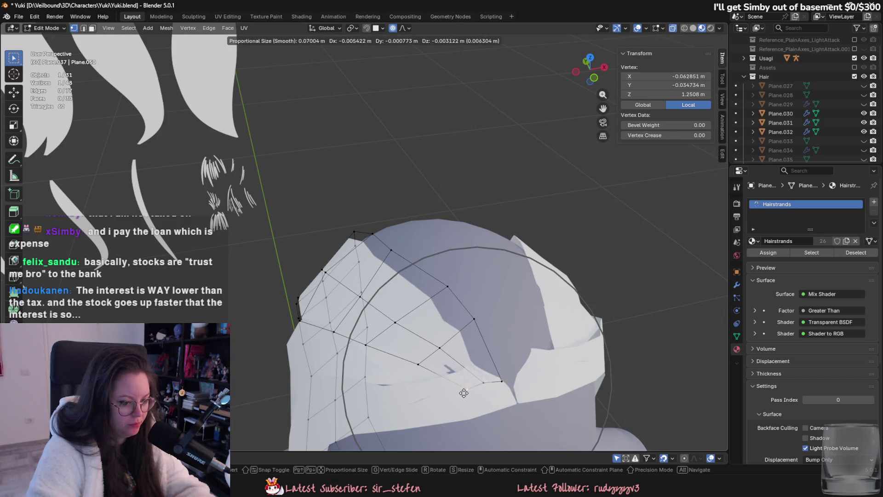
pyautogui.click(472, 399)
pyautogui.moveTo(473, 399)
pyautogui.mouseDown(button='middle')
pyautogui.moveTo(464, 310)
pyautogui.moveTo(483, 300)
pyautogui.mouseUp(button='middle')
pyautogui.press('g')
pyautogui.click(479, 296)
pyautogui.press('g')
pyautogui.click(434, 247)
pyautogui.press('g')
pyautogui.click(426, 231)
pyautogui.scroll(-3, 477, 323)
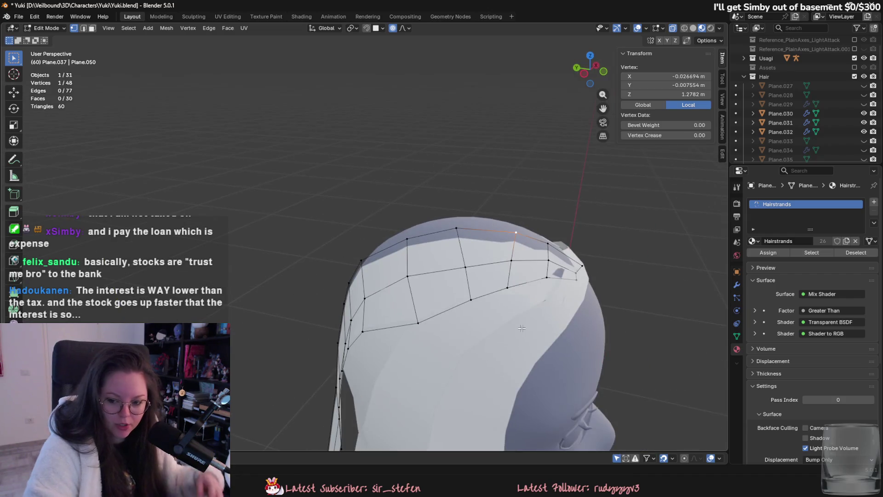
# - From a left-side view, keep pressing the strand's upper border flush against the skull
pyautogui.moveTo(478, 323); pyautogui.dragTo(437, 258, button='middle')
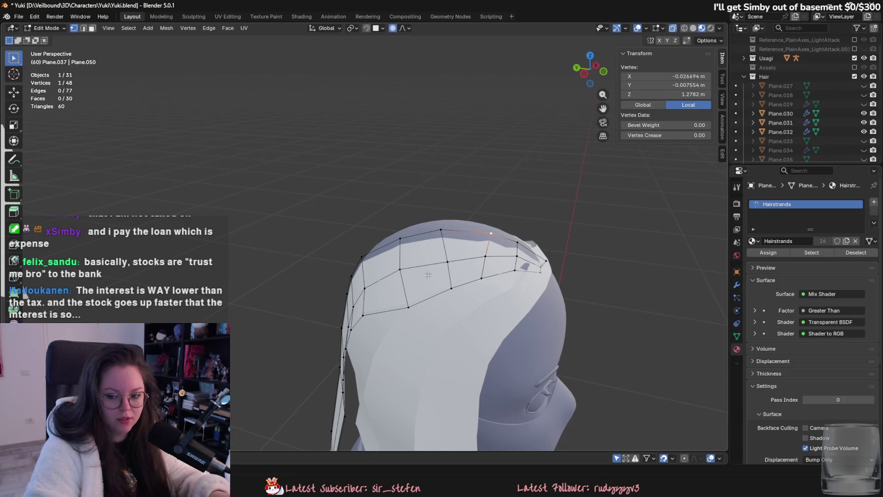
pyautogui.scroll(3, 441, 277)
pyautogui.moveTo(404, 247)
pyautogui.mouseDown(button='middle')
pyautogui.moveTo(303, 197)
pyautogui.moveTo(297, 256)
pyautogui.moveTo(443, 246)
pyautogui.moveTo(463, 256)
pyautogui.moveTo(462, 305)
pyautogui.mouseUp(button='middle')
pyautogui.press('g')
pyautogui.click(303, 256)
pyautogui.press('g')
pyautogui.click(445, 241)
pyautogui.press('g')
pyautogui.click(463, 305)
pyautogui.moveTo(379, 250)
pyautogui.mouseDown(button='middle')
pyautogui.moveTo(351, 214)
pyautogui.moveTo(360, 262)
pyautogui.moveTo(307, 321)
pyautogui.mouseUp(button='middle')
pyautogui.press('g')
pyautogui.click(377, 233)
# - Pick remaining edge vertices from a low frontal view and draw them in toward the crown
pyautogui.click(304, 320)
pyautogui.press('g')
pyautogui.click(315, 375)
pyautogui.moveTo(316, 375)
pyautogui.mouseDown(button='middle')
pyautogui.moveTo(440, 279)
pyautogui.moveTo(430, 175)
pyautogui.moveTo(400, 245)
pyautogui.moveTo(435, 279)
pyautogui.moveTo(442, 306)
pyautogui.moveTo(416, 326)
pyautogui.moveTo(408, 357)
pyautogui.moveTo(351, 366)
pyautogui.moveTo(298, 349)
pyautogui.moveTo(381, 353)
pyautogui.moveTo(442, 206)
pyautogui.mouseUp(button='middle')
pyautogui.click(375, 332)
pyautogui.press('g')
pyautogui.click(380, 334)
pyautogui.press('g')
pyautogui.click(376, 357)
pyautogui.click(434, 178)
pyautogui.press('g')
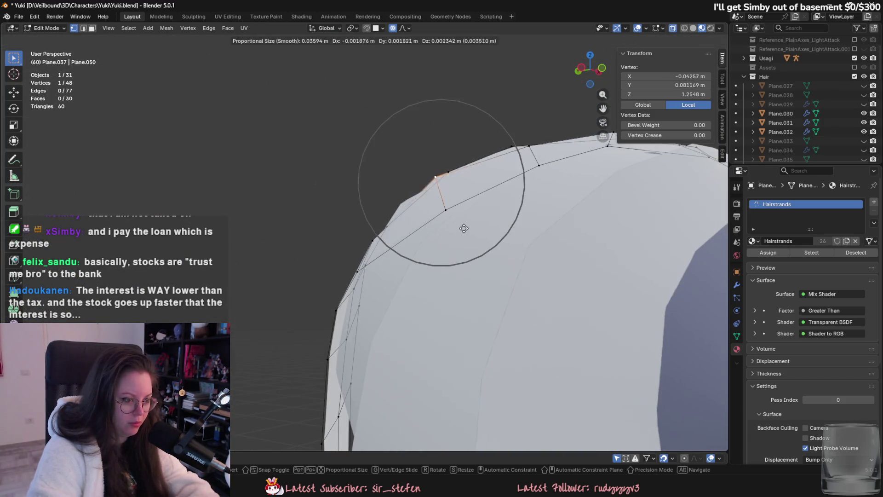
# - Pull the strand's lower vertices down onto the head with proportional falloff moves
pyautogui.click(449, 237)
pyautogui.moveTo(449, 238); pyautogui.dragTo(414, 242, button='middle')
pyautogui.hotkey('ctrl', 'r')
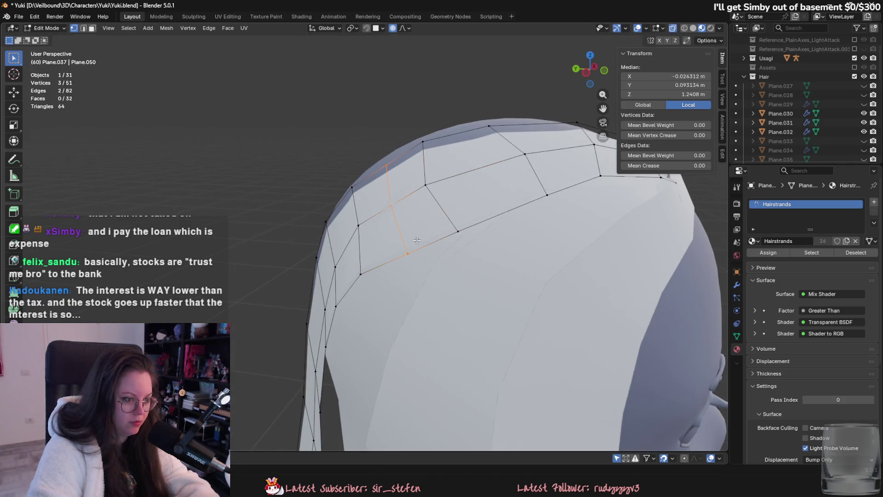
pyautogui.click(414, 235)
pyautogui.click(384, 199)
pyautogui.press('g')
pyautogui.click(409, 246)
pyautogui.moveTo(409, 246)
pyautogui.mouseDown(button='middle')
pyautogui.moveTo(399, 270)
pyautogui.moveTo(475, 261)
pyautogui.moveTo(505, 322)
pyautogui.moveTo(417, 304)
pyautogui.moveTo(379, 337)
pyautogui.moveTo(390, 320)
pyautogui.moveTo(353, 277)
pyautogui.moveTo(412, 257)
pyautogui.moveTo(404, 251)
pyautogui.moveTo(405, 302)
pyautogui.moveTo(484, 219)
pyautogui.mouseUp(button='middle')
pyautogui.press('g')
pyautogui.click(399, 270)
pyautogui.press('g')
pyautogui.click(384, 329)
pyautogui.press('g')
# - Move the strand's outer edge in closer along the side of the head
pyautogui.click(412, 257)
pyautogui.hotkey('ctrl', '2')
pyautogui.press('g')
pyautogui.click(404, 302)
pyautogui.press('g')
pyautogui.click(396, 200)
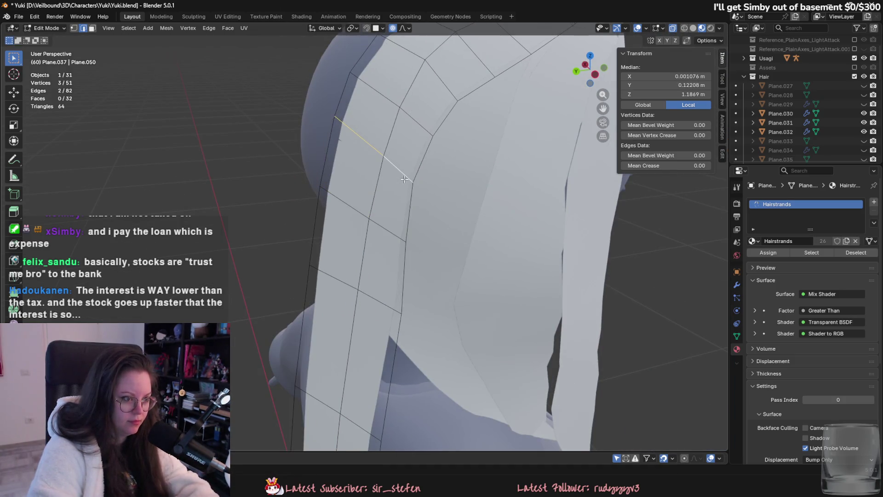
pyautogui.moveTo(397, 201); pyautogui.dragTo(376, 252, button='middle')
pyautogui.press('g')
pyautogui.click(374, 261)
pyautogui.scroll(-5, 410, 298)
pyautogui.moveTo(411, 298)
pyautogui.mouseDown(button='middle')
pyautogui.moveTo(375, 262)
pyautogui.moveTo(414, 208)
pyautogui.mouseUp(button='middle')
# - Nudge the strand's top vertices over the crown, then leave editing and local view for the full scene
pyautogui.press('Tab')
pyautogui.press('Tab')
pyautogui.press('g')
pyautogui.click(439, 288)
pyautogui.press('Tab')
pyautogui.moveTo(481, 332); pyautogui.dragTo(460, 378, button='middle')
pyautogui.press('Tab')
pyautogui.moveTo(525, 294); pyautogui.dragTo(414, 262, button='middle')
pyautogui.keyDown('shift'); pyautogui.click(370, 238); pyautogui.keyUp('shift')
pyautogui.press('g')
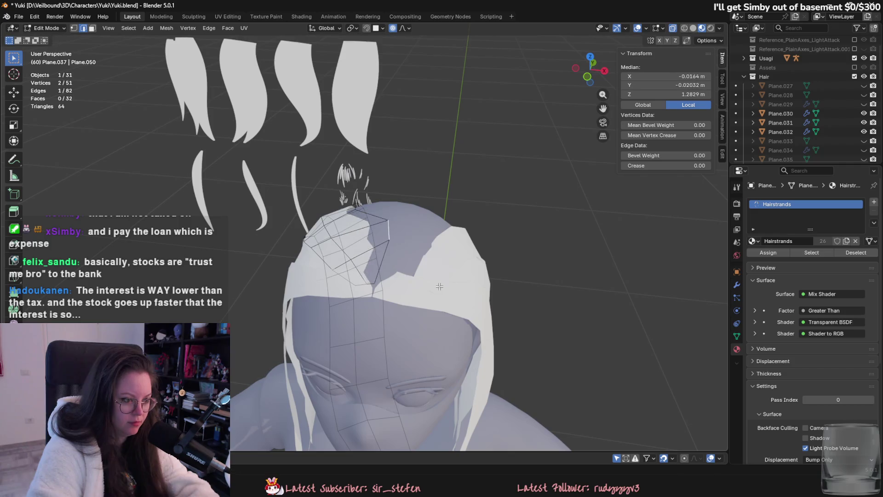
pyautogui.click(415, 291)
pyautogui.press('Tab')
pyautogui.moveTo(415, 291)
pyautogui.mouseDown(button='middle')
pyautogui.moveTo(474, 385)
pyautogui.moveTo(479, 327)
pyautogui.mouseUp(button='middle')
pyautogui.press('KP_Divide')
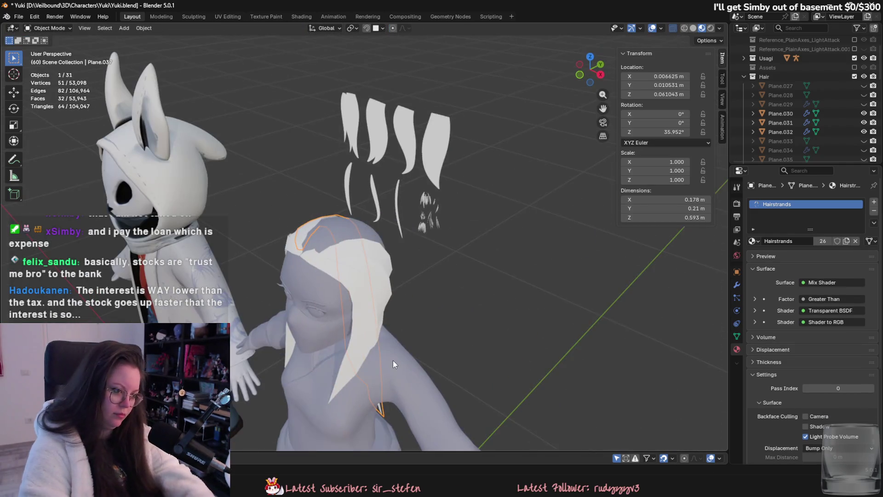
# - Unhide the scene, hide the hat and look the hair over from the side and back
pyautogui.hotkey('alt', 'h')
pyautogui.click(451, 336)
pyautogui.press('h')
pyautogui.moveTo(450, 340)
pyautogui.mouseDown(button='middle')
pyautogui.moveTo(474, 336)
pyautogui.moveTo(392, 327)
pyautogui.moveTo(382, 285)
pyautogui.mouseUp(button='middle')
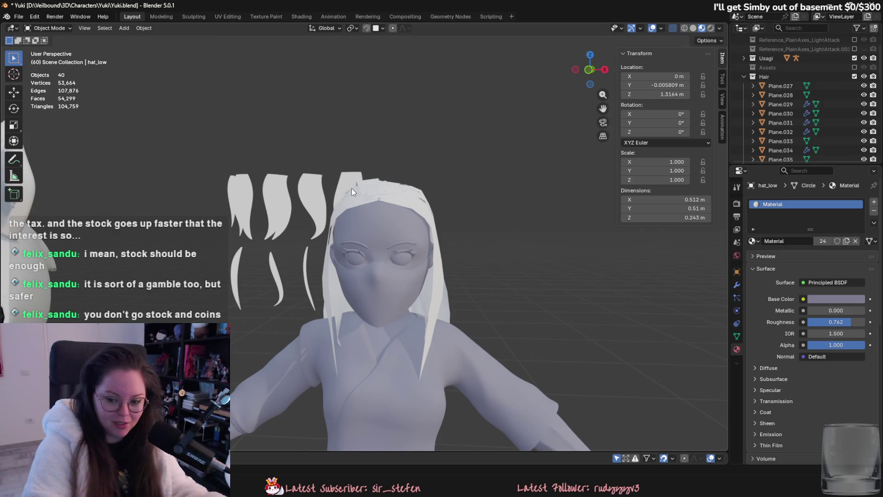
pyautogui.moveTo(297, 314); pyautogui.dragTo(349, 311, button='middle')
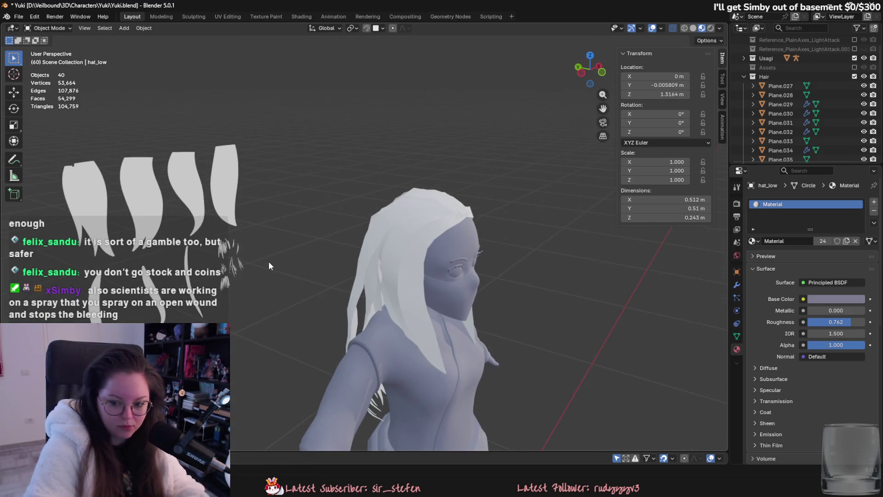
pyautogui.moveTo(338, 247)
pyautogui.mouseDown(button='middle')
pyautogui.moveTo(499, 295)
pyautogui.moveTo(297, 378)
pyautogui.mouseUp(button='middle')
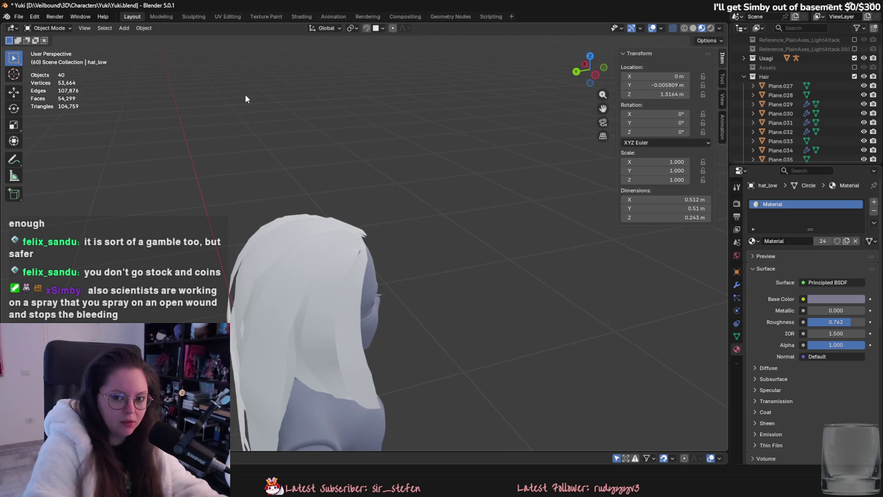
pyautogui.moveTo(217, 92)
pyautogui.mouseDown(button='middle')
pyautogui.moveTo(367, 333)
pyautogui.moveTo(447, 303)
pyautogui.moveTo(445, 276)
pyautogui.moveTo(373, 317)
pyautogui.moveTo(417, 306)
pyautogui.moveTo(407, 285)
pyautogui.mouseUp(button='middle')
# - Hide one crown strand and make the Plane.029 crown strand active
pyautogui.click(445, 271)
pyautogui.press('h')
pyautogui.click(398, 276)
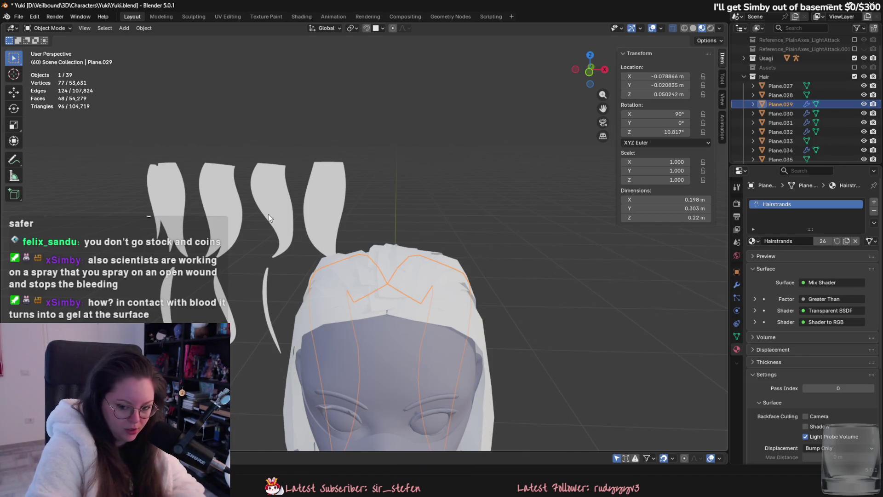
pyautogui.moveTo(331, 264)
pyautogui.mouseDown(button='middle')
pyautogui.moveTo(358, 304)
pyautogui.moveTo(481, 306)
pyautogui.moveTo(387, 273)
pyautogui.mouseUp(button='middle')
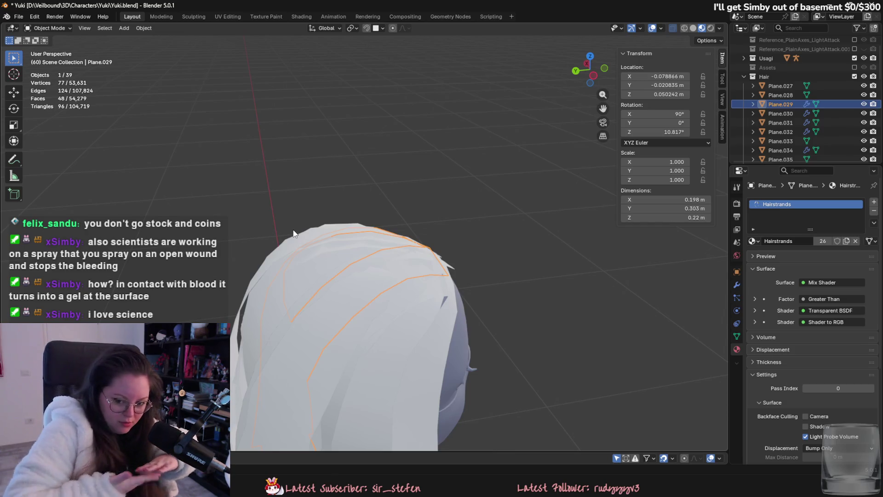
pyautogui.moveTo(418, 293)
pyautogui.mouseDown(button='middle')
pyautogui.moveTo(413, 303)
pyautogui.moveTo(381, 235)
pyautogui.moveTo(437, 232)
pyautogui.mouseUp(button='middle')
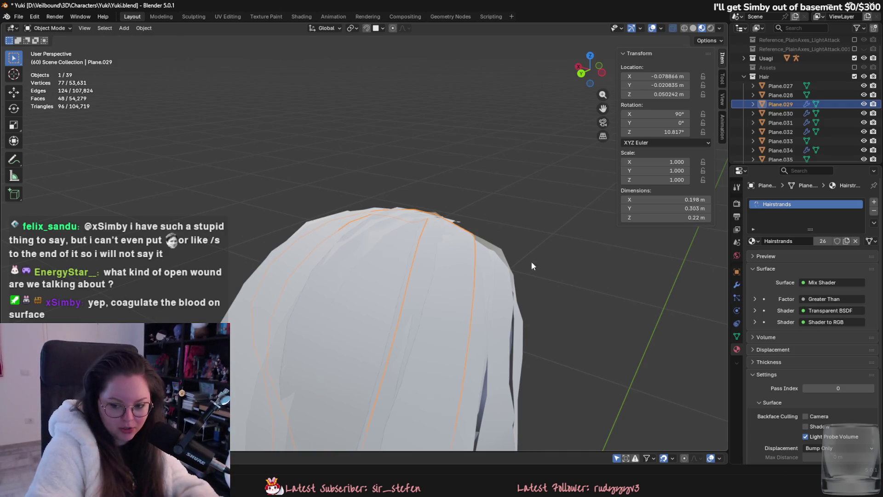
pyautogui.moveTo(557, 348); pyautogui.dragTo(554, 357, button='middle')
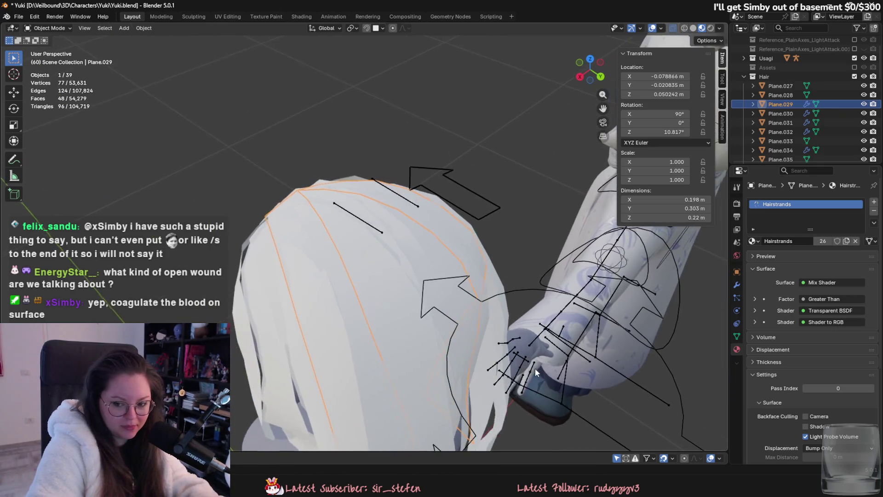
pyautogui.moveTo(555, 353); pyautogui.dragTo(546, 308, button='middle')
pyautogui.click(377, 213)
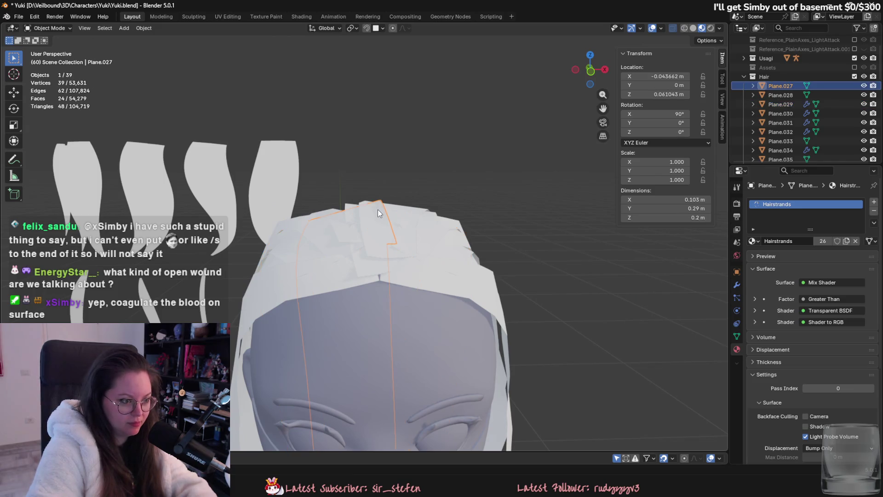
# - Hide the overlapping crown strands Plane.027, Plane.033 and Plane.034
pyautogui.press('h')
pyautogui.click(385, 211)
pyautogui.press('h')
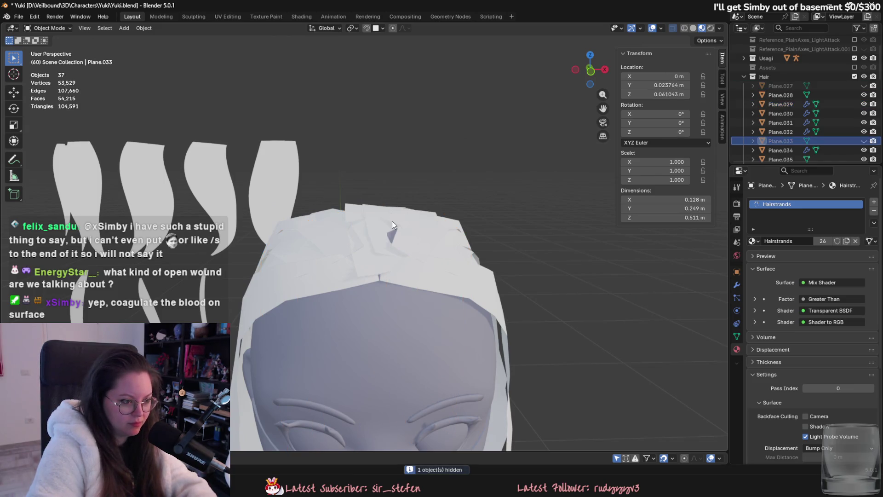
pyautogui.click(393, 219)
pyautogui.moveTo(397, 216)
pyautogui.mouseDown(button='middle')
pyautogui.moveTo(397, 255)
pyautogui.moveTo(454, 224)
pyautogui.moveTo(277, 206)
pyautogui.moveTo(435, 244)
pyautogui.moveTo(464, 285)
pyautogui.moveTo(518, 281)
pyautogui.moveTo(445, 261)
pyautogui.moveTo(507, 302)
pyautogui.mouseUp(button='middle')
pyautogui.click(383, 204)
pyautogui.press('h')
# - Make the side strand Plane.038 active and enter its mesh editing
pyautogui.click(278, 206)
pyautogui.press('Tab')
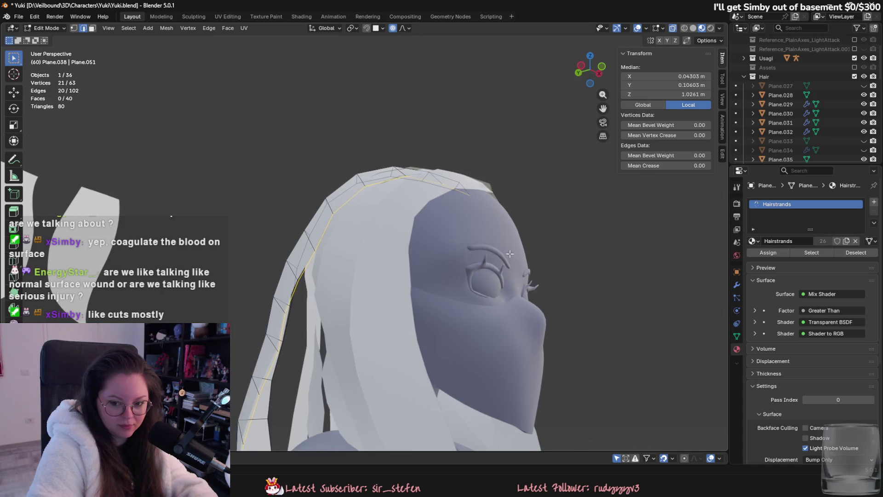
pyautogui.scroll(2, 507, 302)
pyautogui.scroll(2, 507, 302)
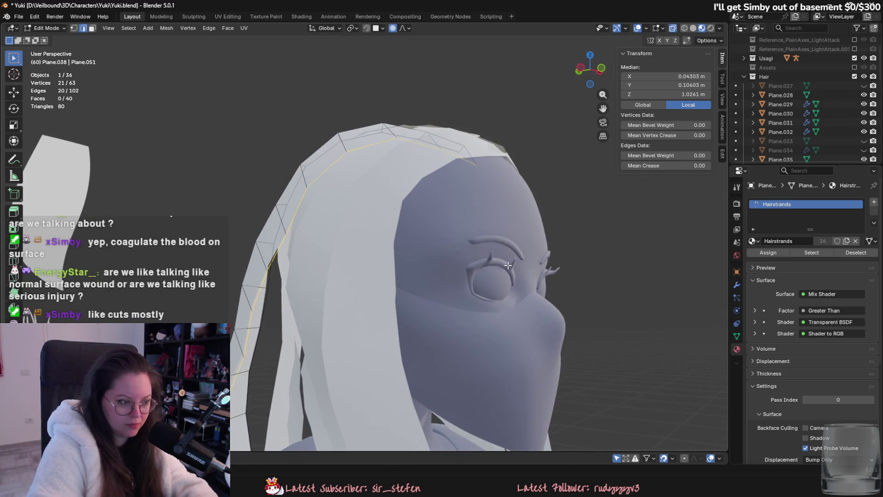
pyautogui.click(46, 27)
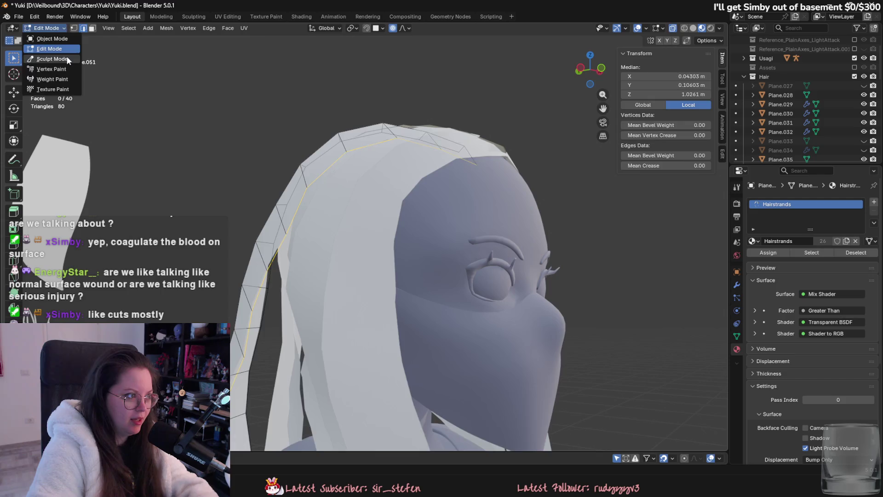
# - Switch Plane.038 to sculpting and grab-pull the strand down onto the crown
pyautogui.click(42, 56)
pyautogui.click(435, 219)
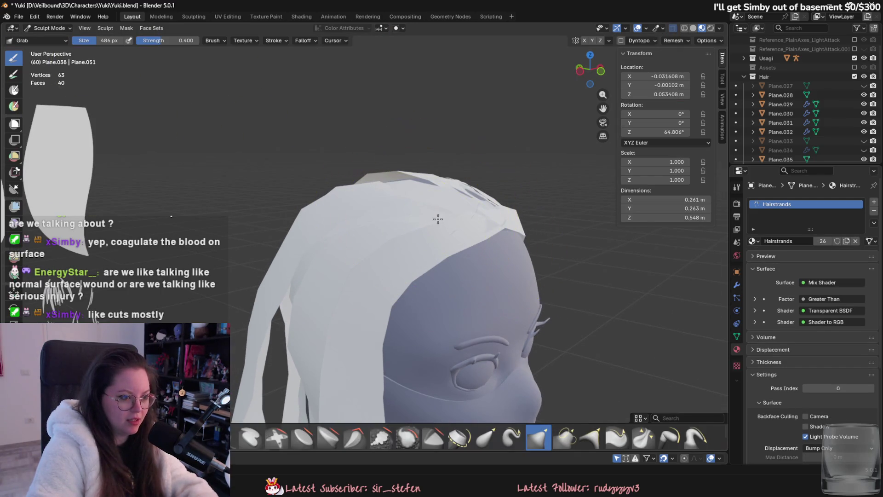
pyautogui.moveTo(430, 196); pyautogui.dragTo(398, 230, button='middle')
pyautogui.moveTo(376, 240); pyautogui.dragTo(378, 236)
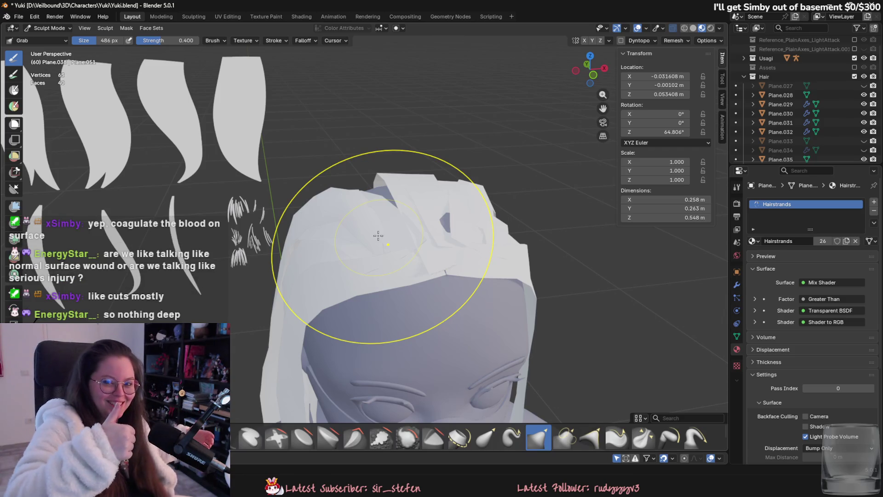
pyautogui.scroll(2, 336, 201)
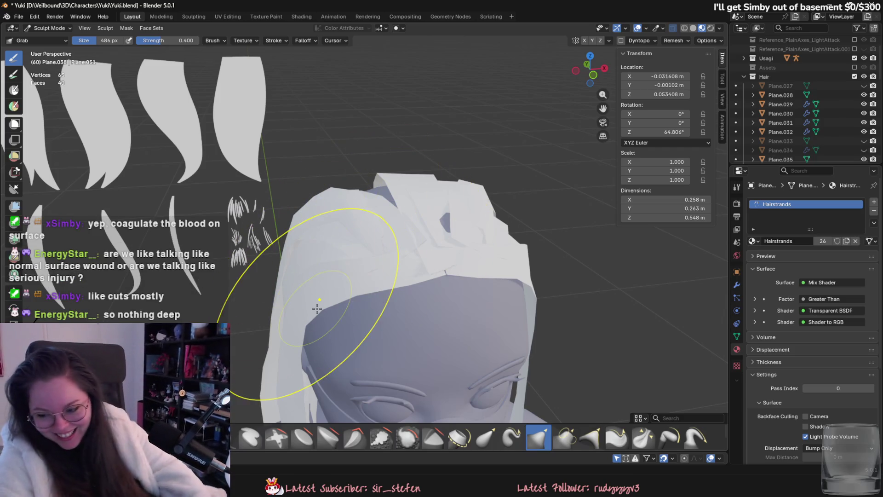
pyautogui.moveTo(362, 265); pyautogui.dragTo(419, 199, button='middle')
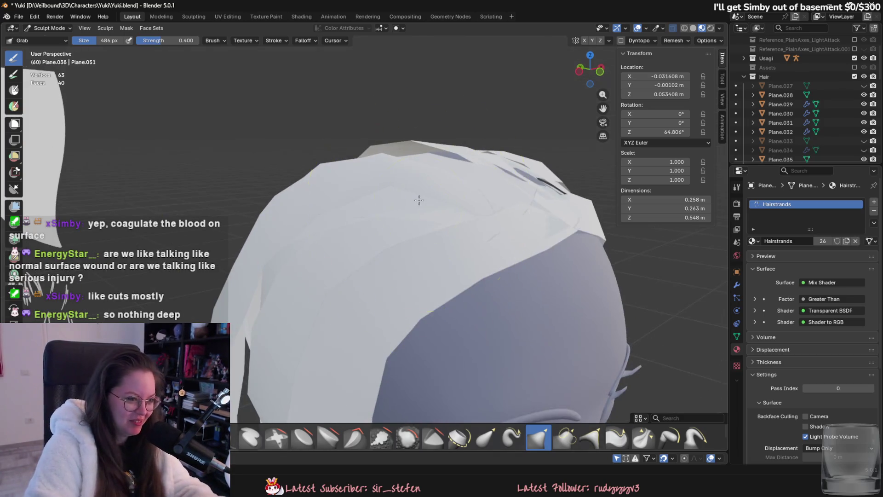
pyautogui.moveTo(422, 205); pyautogui.dragTo(479, 205)
pyautogui.moveTo(479, 205)
pyautogui.mouseDown(button='middle')
pyautogui.moveTo(463, 222)
pyautogui.moveTo(396, 249)
pyautogui.mouseUp(button='middle')
# - Pull the strand top further over the head and check it from several angles
pyautogui.moveTo(397, 209); pyautogui.dragTo(493, 225, button='middle')
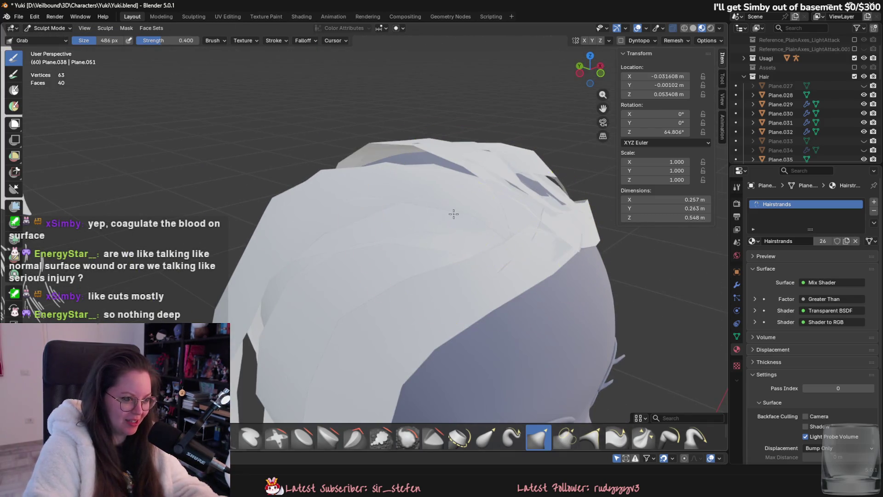
pyautogui.moveTo(380, 207); pyautogui.dragTo(384, 232)
pyautogui.moveTo(314, 266)
pyautogui.mouseDown(button='middle')
pyautogui.moveTo(421, 159)
pyautogui.moveTo(458, 198)
pyautogui.mouseUp(button='middle')
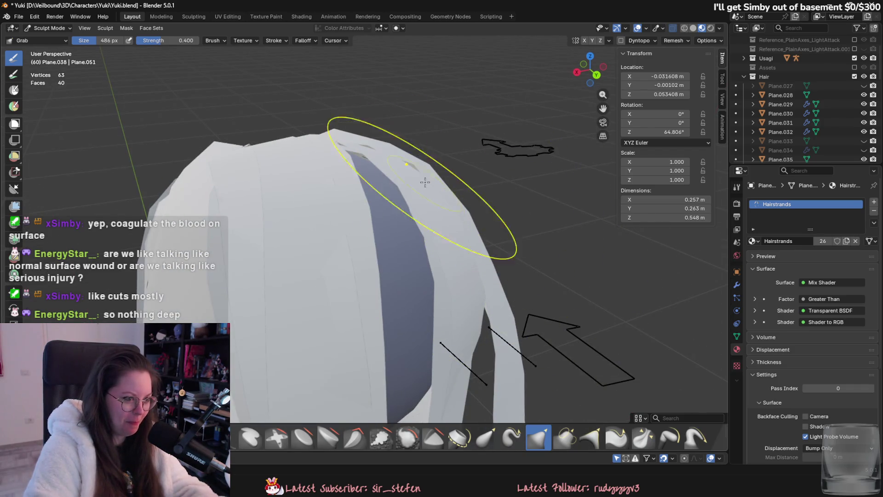
pyautogui.moveTo(414, 181); pyautogui.dragTo(425, 242, button='middle')
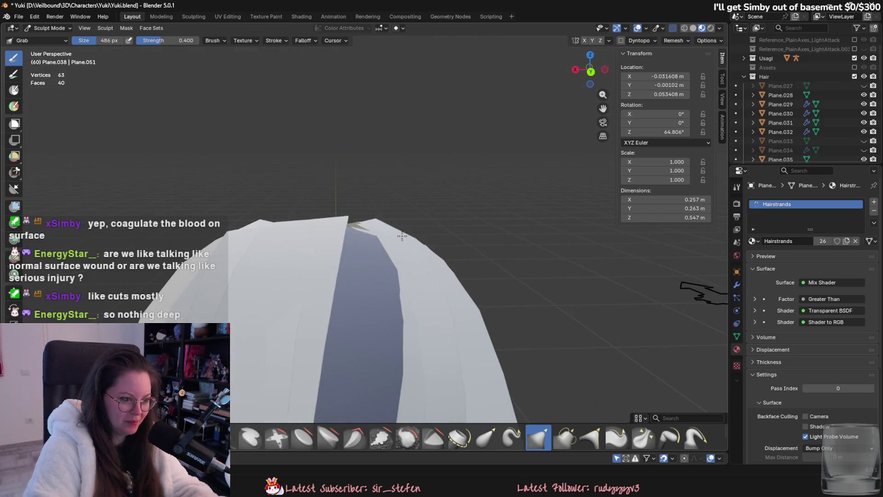
pyautogui.moveTo(377, 217); pyautogui.dragTo(436, 291, button='middle')
pyautogui.scroll(-3, 415, 262)
pyautogui.scroll(-3, 436, 291)
pyautogui.scroll(5, 402, 285)
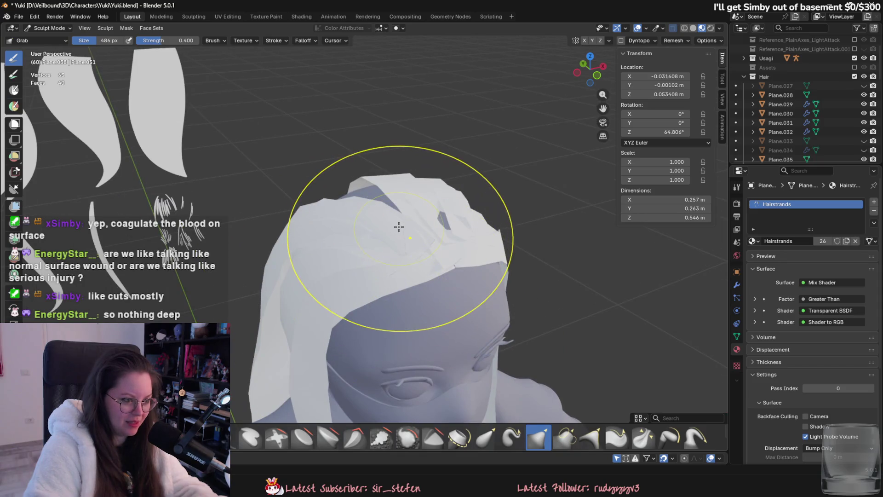
pyautogui.scroll(-3, 400, 226)
pyautogui.scroll(4, 417, 223)
pyautogui.moveTo(447, 234)
pyautogui.mouseDown(button='middle')
pyautogui.moveTo(396, 223)
pyautogui.moveTo(475, 194)
pyautogui.moveTo(467, 148)
pyautogui.moveTo(467, 216)
pyautogui.mouseUp(button='middle')
# - Return to object mode and make the crown strand Plane.029 active
pyautogui.press('Tab')
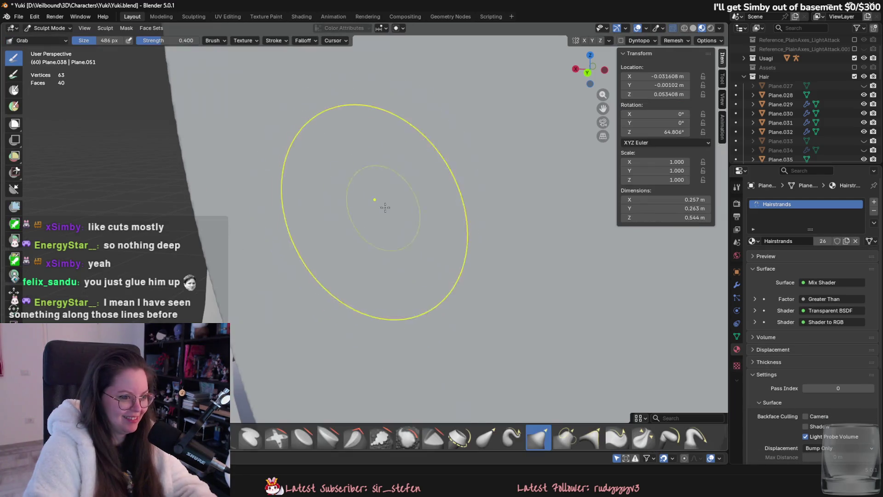
pyautogui.click(45, 27)
pyautogui.click(358, 273)
pyautogui.moveTo(358, 274)
pyautogui.mouseDown(button='middle')
pyautogui.moveTo(369, 258)
pyautogui.moveTo(346, 238)
pyautogui.moveTo(326, 336)
pyautogui.moveTo(452, 269)
pyautogui.mouseUp(button='middle')
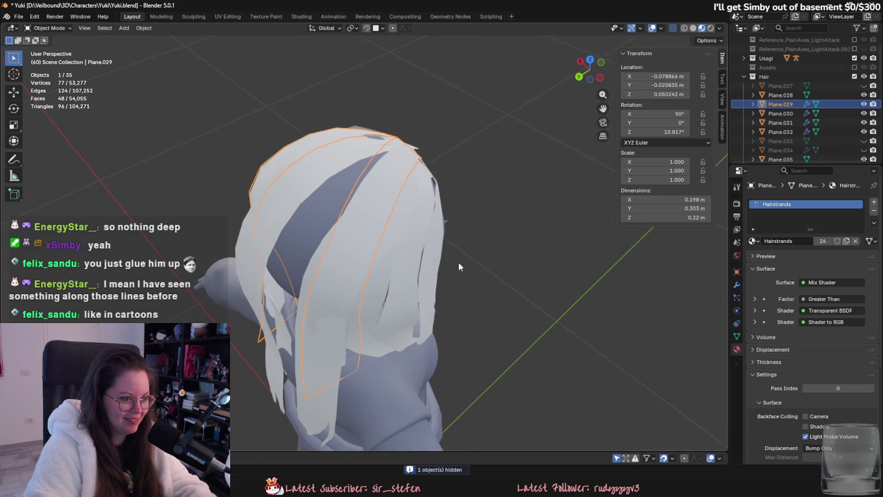
# - Rotate Plane.029 around Z, hide it and select the long strand Plane.037
pyautogui.press('r')
pyautogui.press('z')
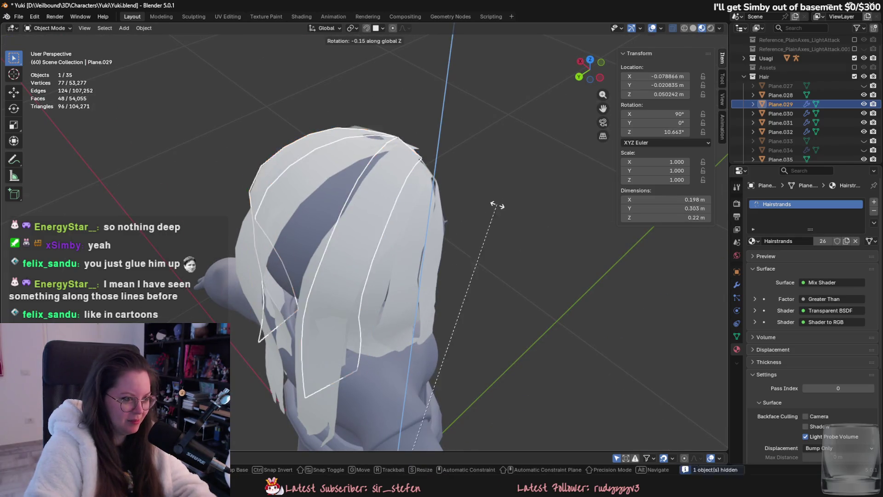
pyautogui.click(473, 257)
pyautogui.press('h')
pyautogui.moveTo(454, 238)
pyautogui.mouseDown(button='middle')
pyautogui.moveTo(371, 211)
pyautogui.moveTo(338, 169)
pyautogui.moveTo(442, 200)
pyautogui.moveTo(466, 155)
pyautogui.moveTo(417, 210)
pyautogui.moveTo(385, 272)
pyautogui.moveTo(355, 217)
pyautogui.mouseUp(button='middle')
pyautogui.click(441, 200)
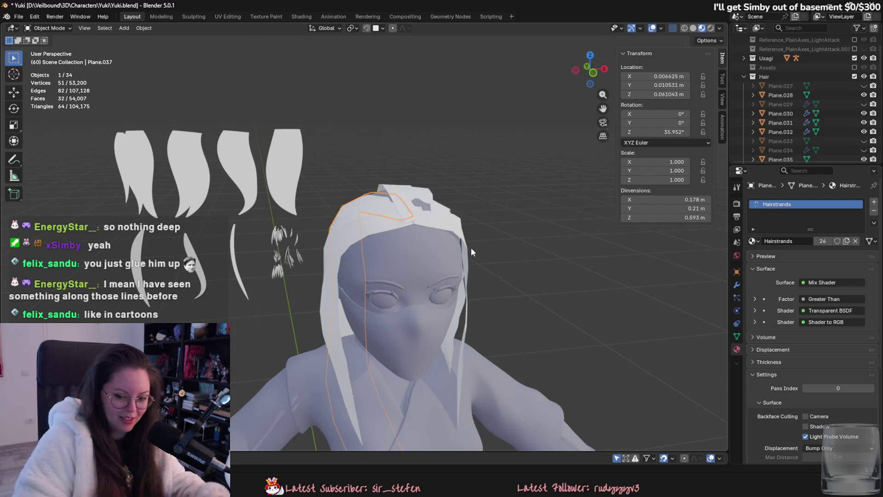
# - Leave local view to restore the full scene and make the hat active
pyautogui.moveTo(471, 252); pyautogui.dragTo(529, 260, button='middle')
pyautogui.press('KP_Divide')
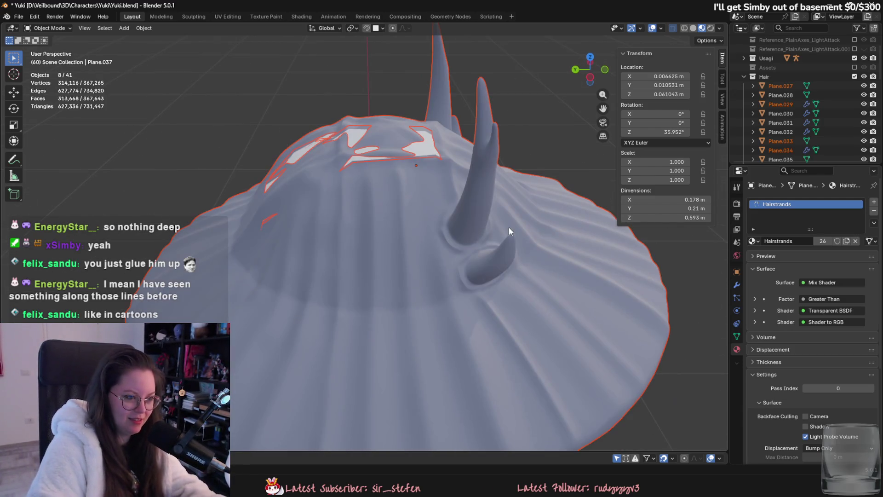
pyautogui.click(533, 244)
pyautogui.scroll(-3, 534, 244)
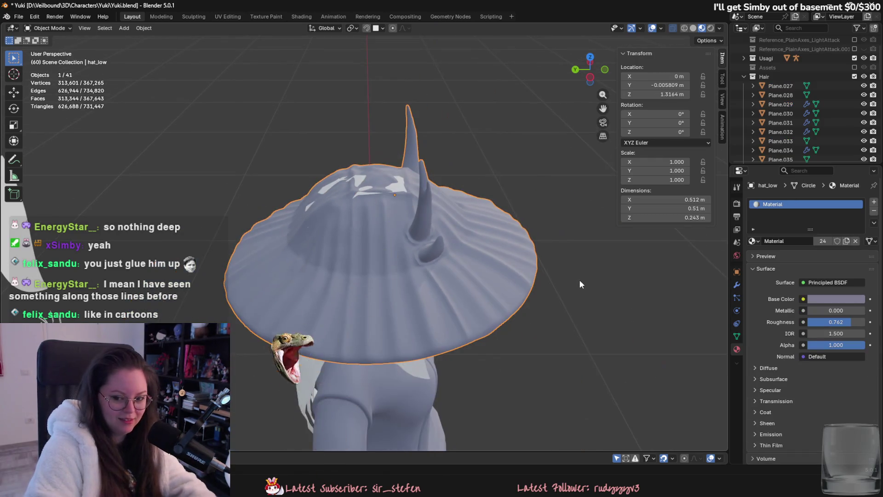
pyautogui.moveTo(580, 279); pyautogui.dragTo(535, 264, button='middle')
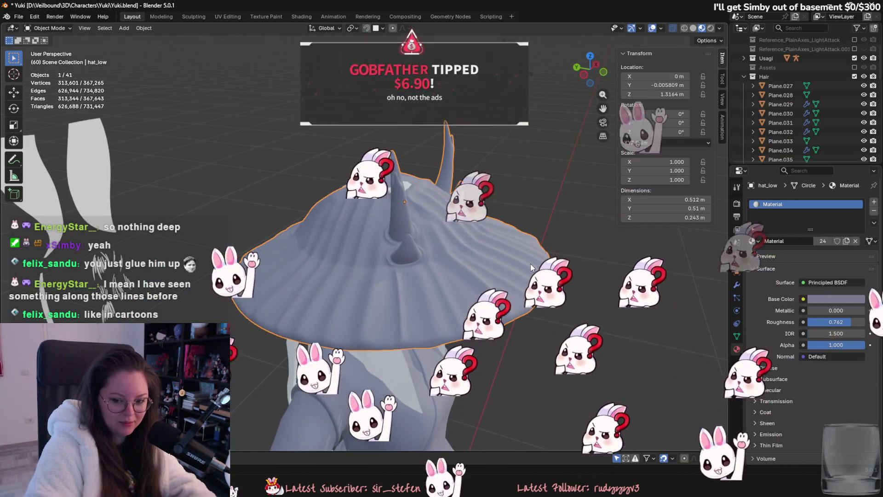
# - Look the hat over from a couple of angles and save Yuki.blend
pyautogui.moveTo(515, 256); pyautogui.dragTo(465, 245, button='middle')
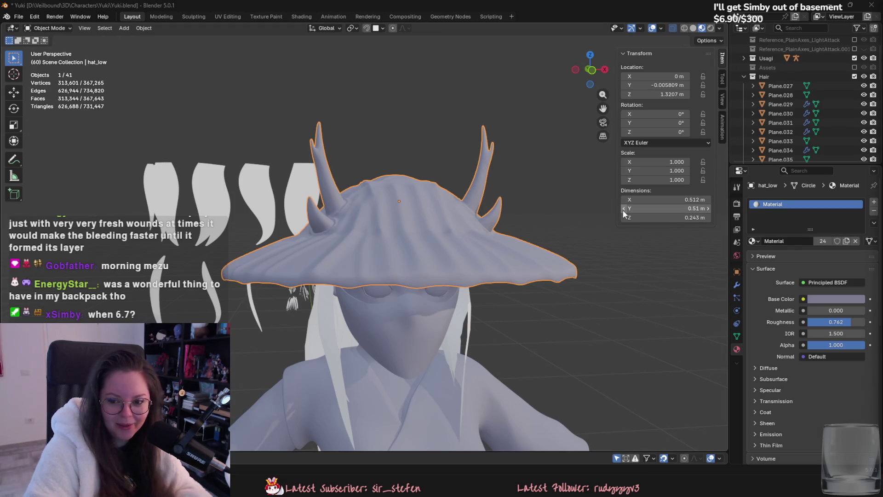
pyautogui.moveTo(487, 214); pyautogui.dragTo(500, 195, button='middle')
pyautogui.hotkey('ctrl', 's')
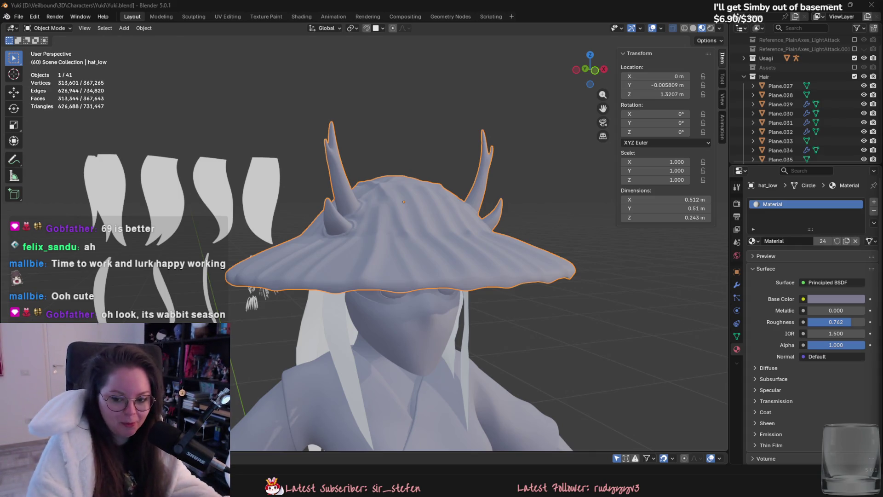
# - Hide the hat_low object to expose the hair underneath
pyautogui.moveTo(463, 208)
pyautogui.mouseDown(button='middle')
pyautogui.moveTo(462, 235)
pyautogui.moveTo(452, 241)
pyautogui.moveTo(402, 207)
pyautogui.mouseUp(button='middle')
pyautogui.press('h')
pyautogui.scroll(4, 450, 225)
pyautogui.scroll(-2, 403, 207)
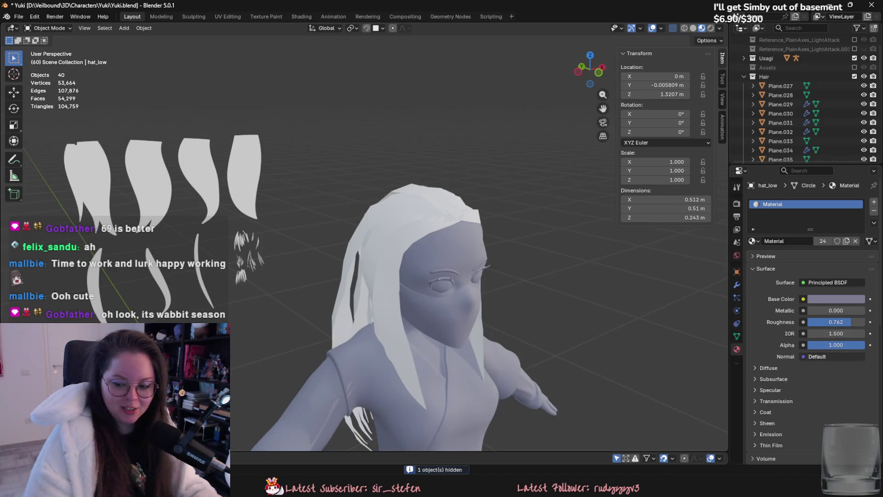
# - Rotate the Plane.036 hair card to 8.63° around Z
pyautogui.moveTo(593, 263)
pyautogui.mouseDown(button='middle')
pyautogui.moveTo(561, 265)
pyautogui.moveTo(420, 225)
pyautogui.moveTo(493, 281)
pyautogui.moveTo(457, 306)
pyautogui.mouseUp(button='middle')
pyautogui.scroll(3, 368, 222)
pyautogui.click(367, 222)
pyautogui.scroll(-2, 367, 223)
pyautogui.press('r')
pyautogui.press('z')
pyautogui.click(416, 200)
# - Switch Plane.036 to sculpting and grab its top edge into shape over the crown
pyautogui.press('Tab')
pyautogui.press('Tab')
pyautogui.click(48, 30)
pyautogui.click(42, 59)
pyautogui.moveTo(387, 219); pyautogui.dragTo(376, 228)
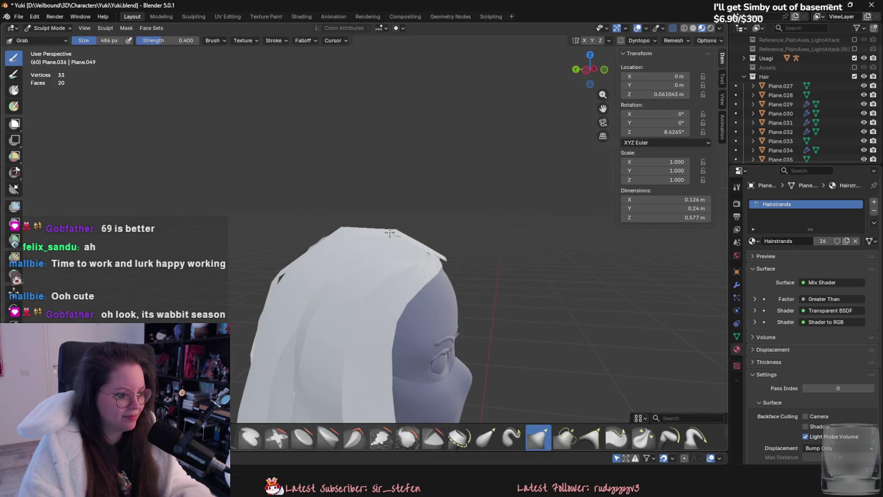
pyautogui.moveTo(376, 228)
pyautogui.mouseDown(button='middle')
pyautogui.moveTo(319, 239)
pyautogui.moveTo(322, 200)
pyautogui.mouseUp(button='middle')
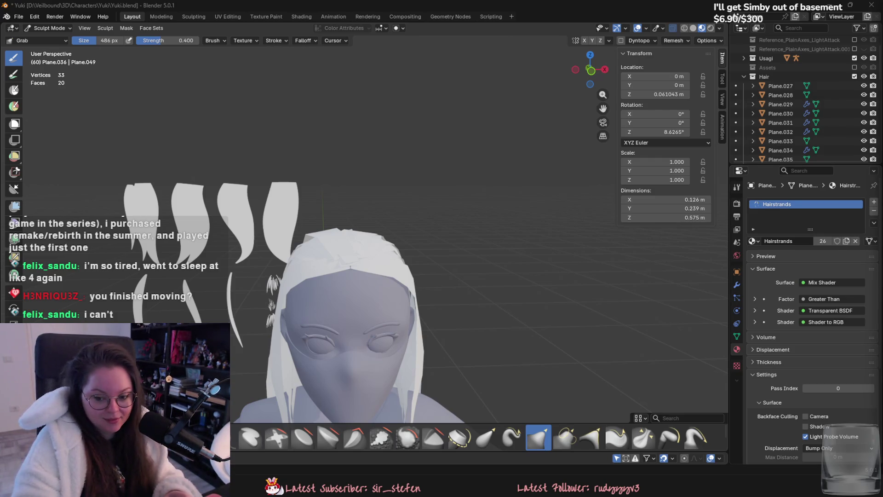
# - Check the draped hair card from side and front, then return to object mode
pyautogui.moveTo(529, 198); pyautogui.dragTo(518, 229, button='middle')
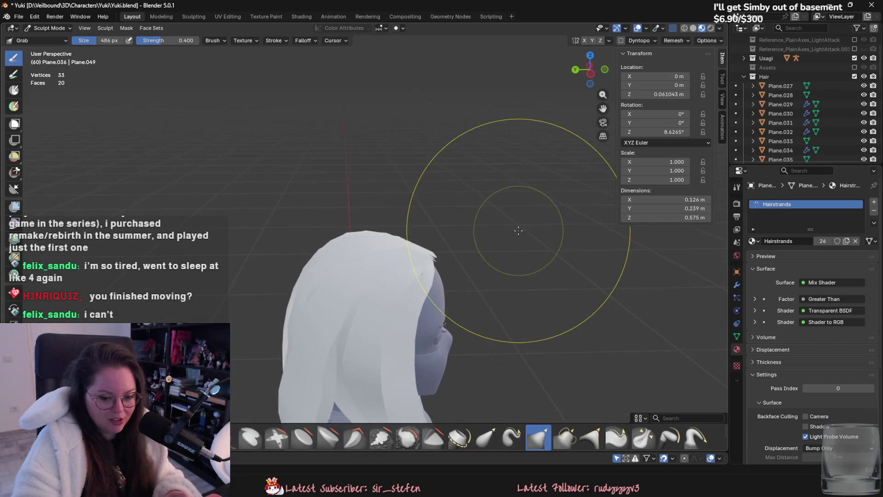
pyautogui.scroll(2, 518, 230)
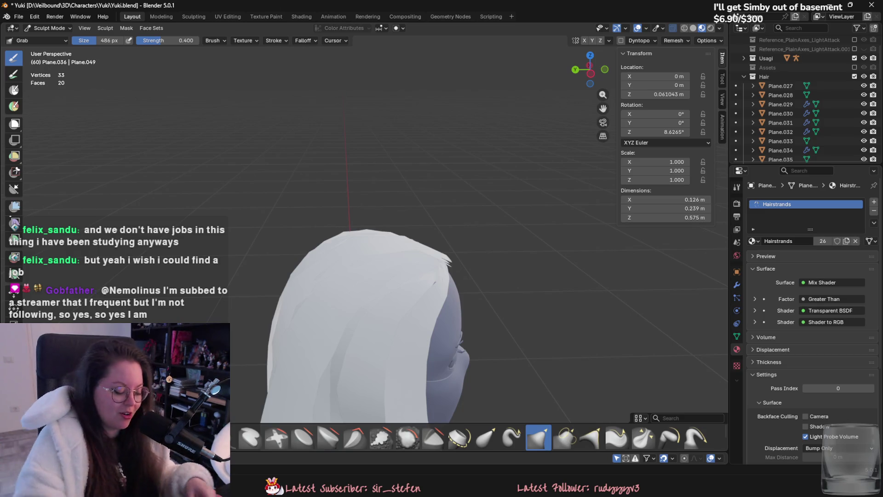
pyautogui.moveTo(424, 197); pyautogui.dragTo(382, 184, button='middle')
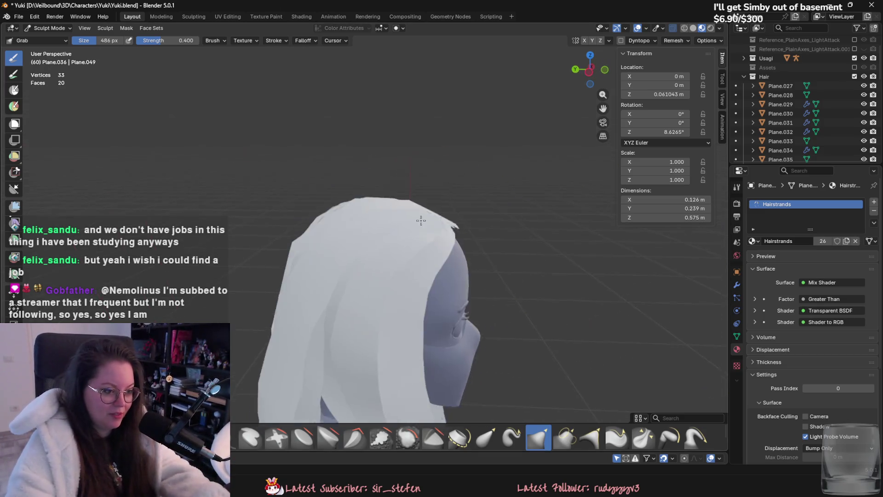
pyautogui.scroll(3, 383, 207)
pyautogui.moveTo(384, 217)
pyautogui.mouseDown(button='middle')
pyautogui.moveTo(375, 197)
pyautogui.moveTo(405, 168)
pyautogui.moveTo(436, 193)
pyautogui.moveTo(447, 222)
pyautogui.moveTo(532, 217)
pyautogui.mouseUp(button='middle')
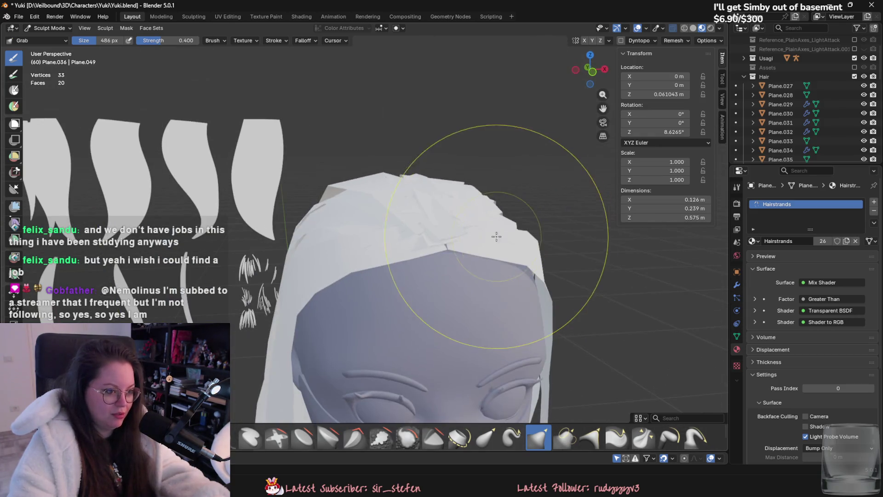
pyautogui.click(51, 27)
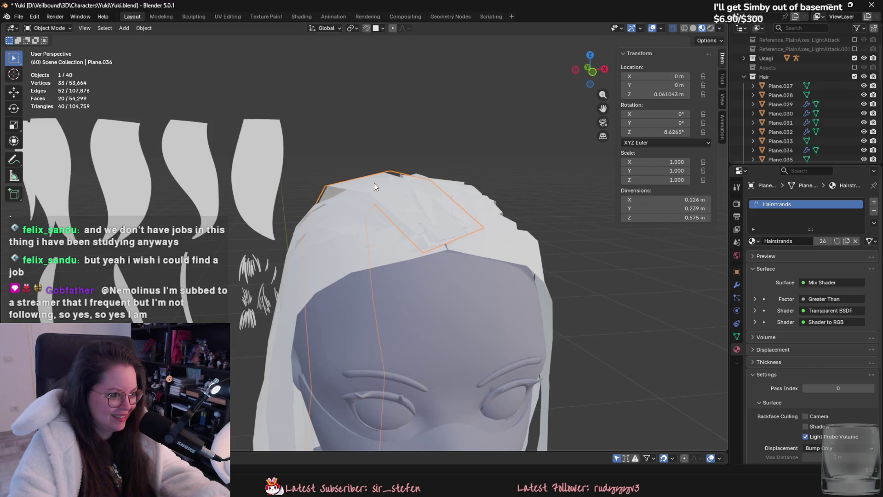
# - Re-enter sculpting on the hair card and review it from side and back, briefly checking its outline in object mode
pyautogui.click(51, 28)
pyautogui.click(45, 60)
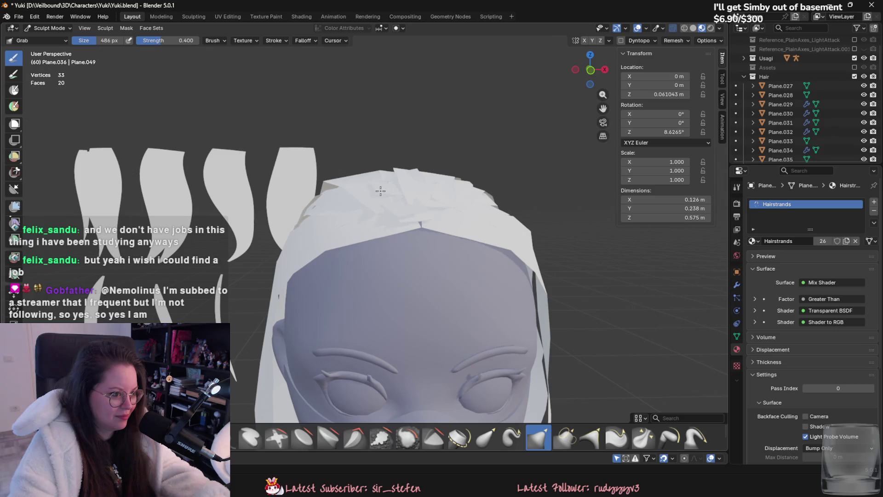
pyautogui.moveTo(380, 191); pyautogui.dragTo(536, 214, button='middle')
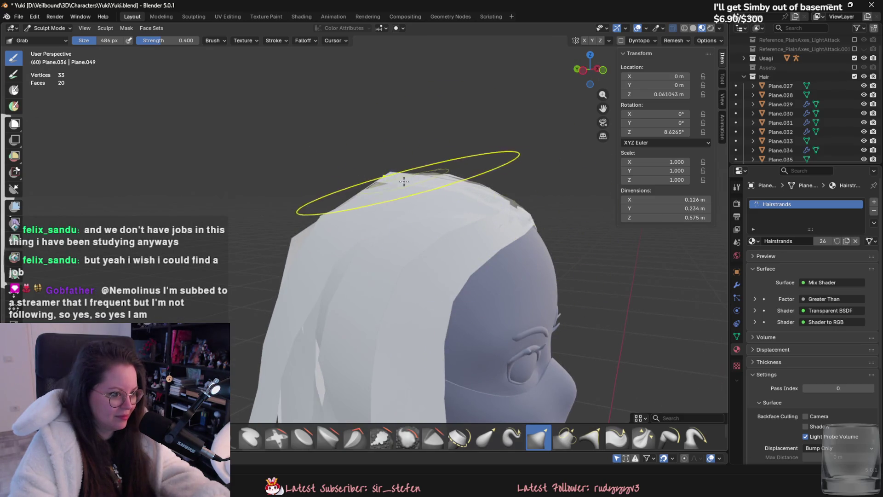
pyautogui.moveTo(386, 177)
pyautogui.mouseDown(button='middle')
pyautogui.moveTo(426, 222)
pyautogui.moveTo(410, 257)
pyautogui.moveTo(435, 255)
pyautogui.moveTo(477, 230)
pyautogui.moveTo(406, 238)
pyautogui.moveTo(460, 246)
pyautogui.mouseUp(button='middle')
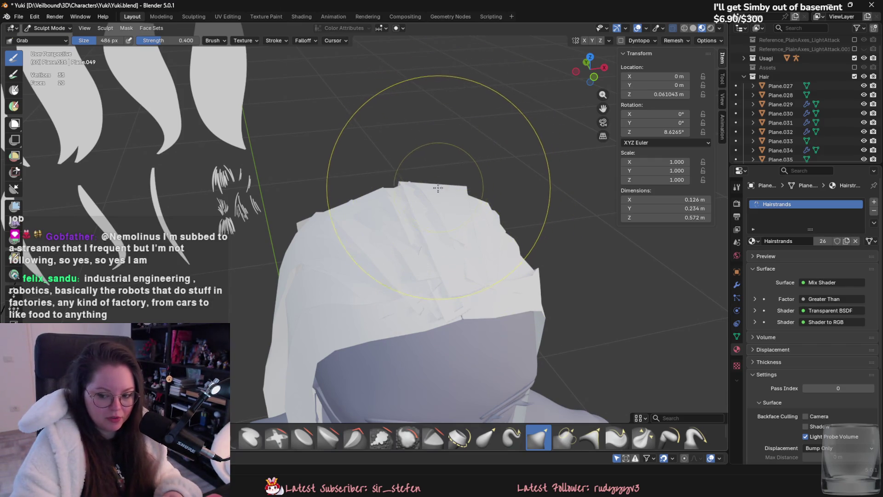
pyautogui.scroll(1, 356, 163)
pyautogui.moveTo(356, 164); pyautogui.dragTo(440, 166, button='middle')
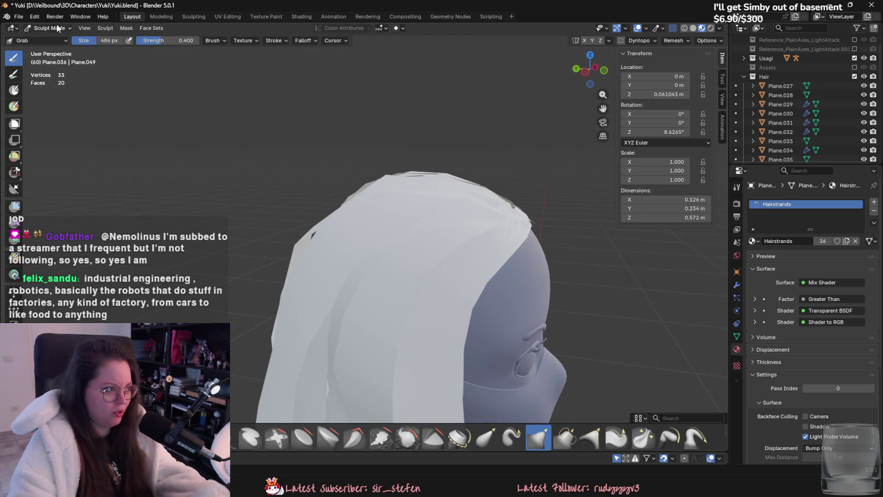
pyautogui.click(49, 28)
pyautogui.moveTo(331, 138); pyautogui.dragTo(380, 185, button='middle')
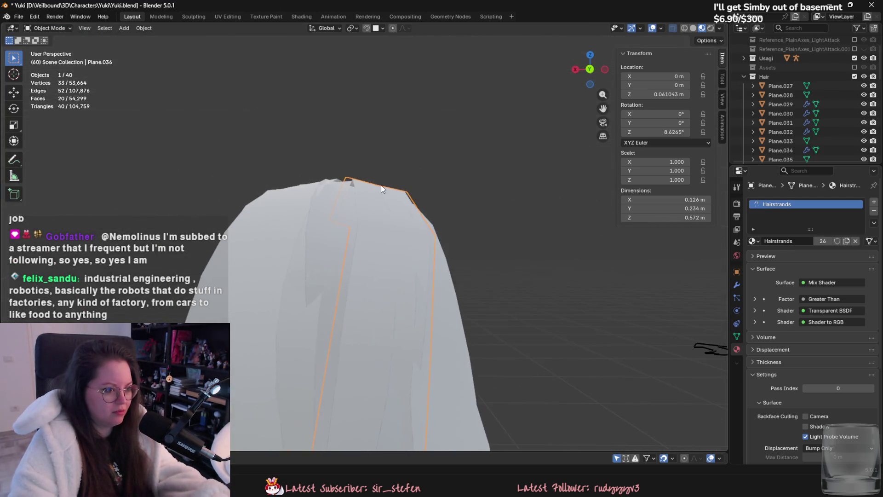
# - Toggle sculpting once more, return to object mode and save Yuki.blend
pyautogui.click(48, 28)
pyautogui.click(49, 61)
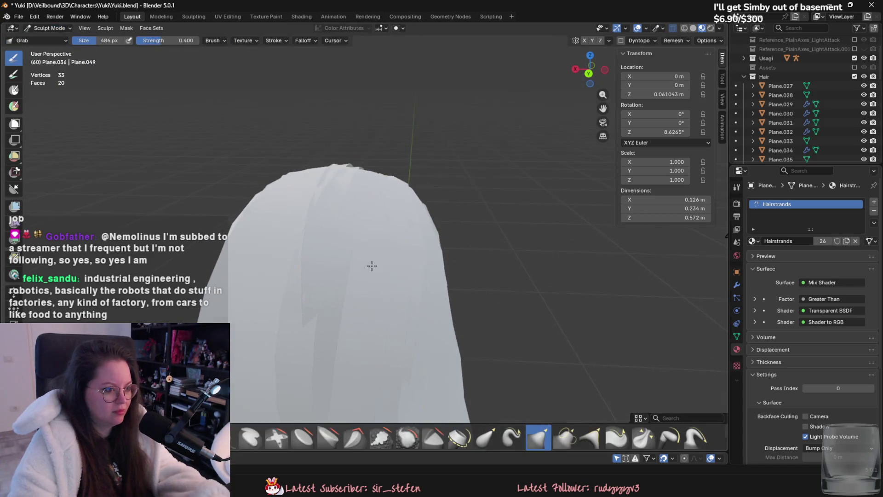
pyautogui.moveTo(392, 228); pyautogui.dragTo(474, 187, button='middle')
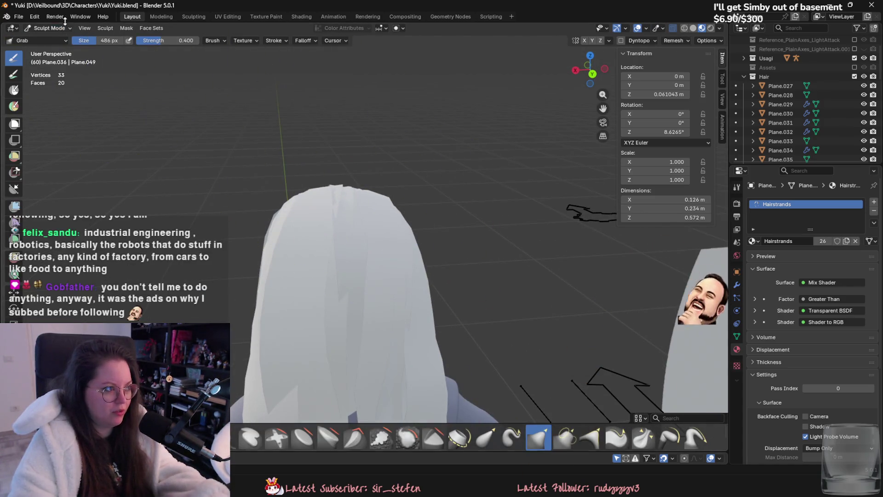
pyautogui.click(48, 28)
pyautogui.click(48, 39)
pyautogui.moveTo(79, 57); pyautogui.dragTo(473, 237, button='middle')
pyautogui.hotkey('ctrl', 's')
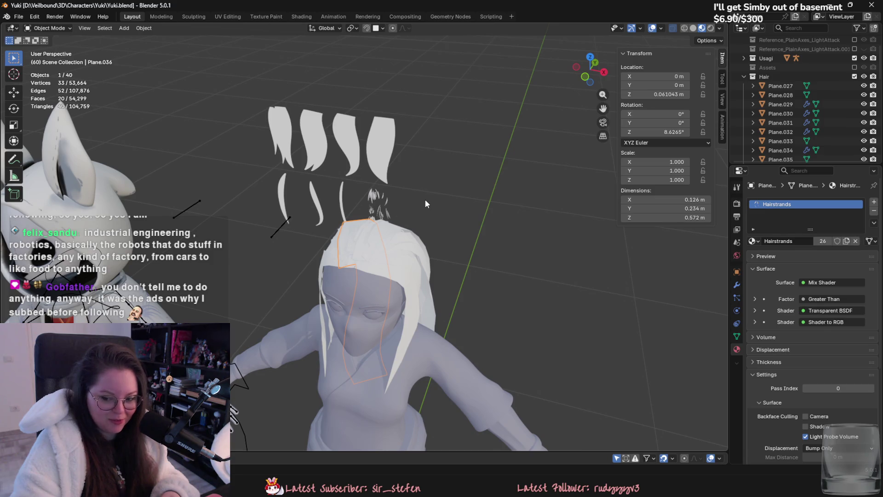
pyautogui.scroll(3, 415, 207)
pyautogui.moveTo(415, 207)
pyautogui.mouseDown(button='middle')
pyautogui.moveTo(364, 241)
pyautogui.moveTo(423, 251)
pyautogui.moveTo(440, 234)
pyautogui.moveTo(359, 228)
pyautogui.mouseUp(button='middle')
# - Start sculpting the Plane.038 hair card and turn to a back view of the head
pyautogui.click(405, 243)
pyautogui.click(49, 28)
pyautogui.click(48, 56)
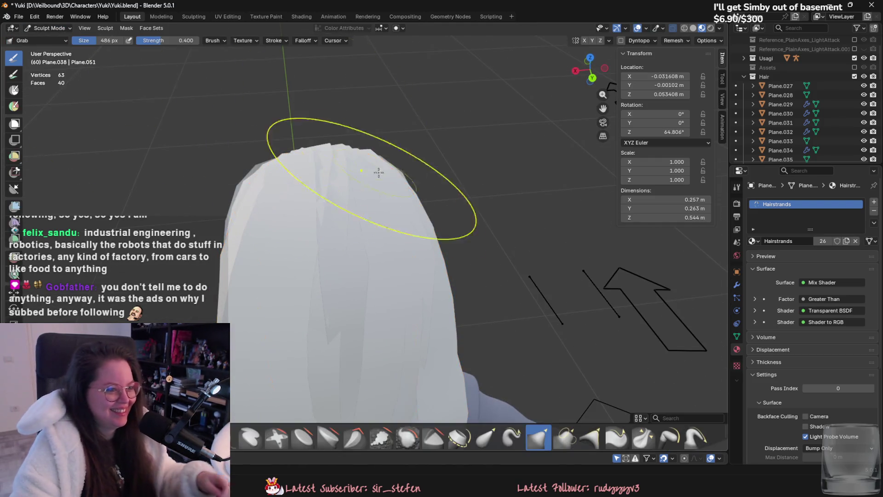
pyautogui.moveTo(378, 171)
pyautogui.mouseDown(button='middle')
pyautogui.moveTo(369, 228)
pyautogui.moveTo(385, 220)
pyautogui.moveTo(324, 184)
pyautogui.mouseUp(button='middle')
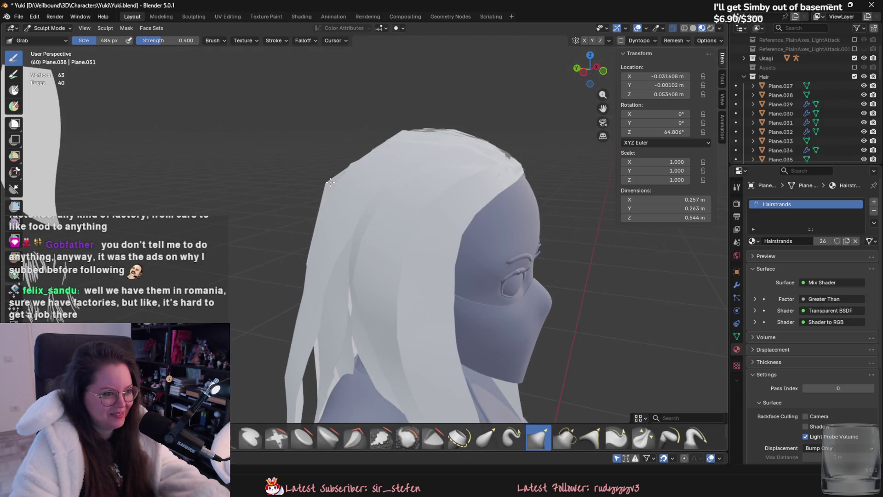
# - Switch the sculpt target back to the Plane.036 hair card via Object Mode
pyautogui.click(48, 28)
pyautogui.click(69, 41)
pyautogui.click(326, 182)
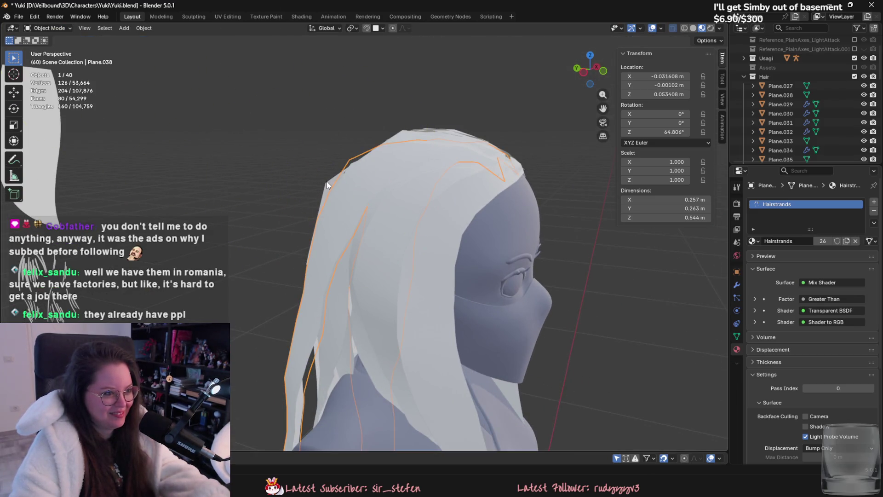
pyautogui.click(48, 28)
pyautogui.click(55, 64)
# - Inspect the long back strand from several angles while widening its drape down Yuki's back
pyautogui.moveTo(318, 200)
pyautogui.mouseDown(button='middle')
pyautogui.moveTo(325, 183)
pyautogui.moveTo(552, 217)
pyautogui.moveTo(356, 188)
pyautogui.moveTo(414, 207)
pyautogui.moveTo(276, 129)
pyautogui.mouseUp(button='middle')
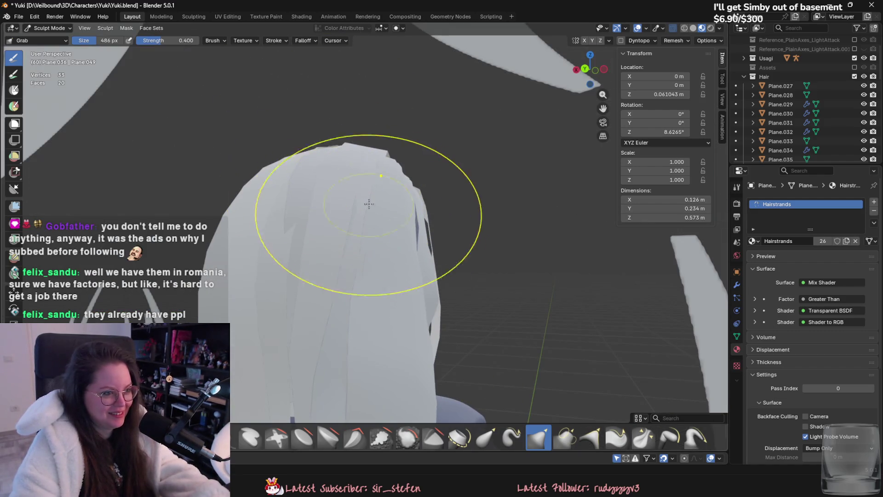
pyautogui.moveTo(369, 203); pyautogui.dragTo(400, 207, button='middle')
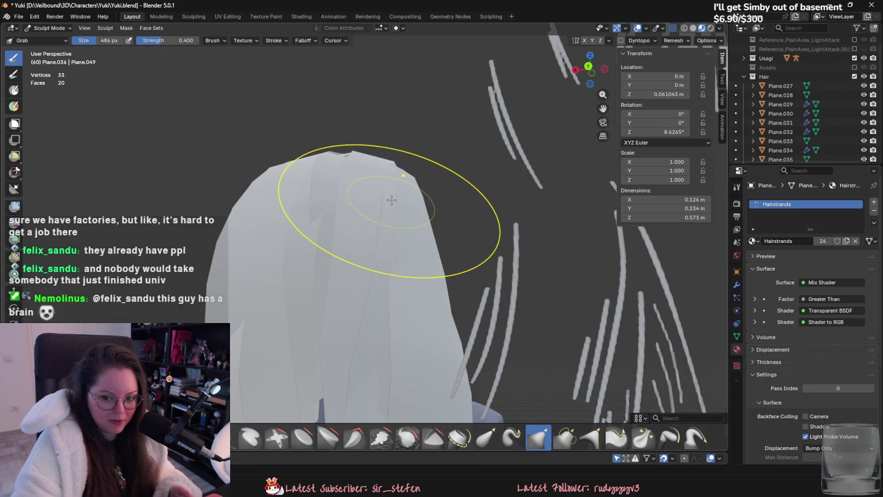
pyautogui.moveTo(391, 199)
pyautogui.mouseDown(button='middle')
pyautogui.moveTo(364, 183)
pyautogui.moveTo(404, 213)
pyautogui.moveTo(381, 368)
pyautogui.mouseUp(button='middle')
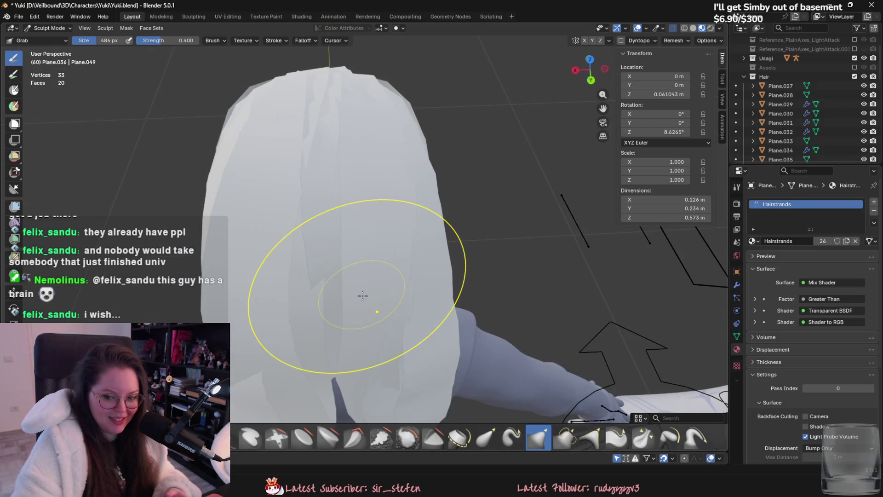
pyautogui.moveTo(360, 293)
pyautogui.mouseDown(button='middle')
pyautogui.moveTo(424, 276)
pyautogui.moveTo(338, 313)
pyautogui.moveTo(315, 355)
pyautogui.moveTo(358, 304)
pyautogui.moveTo(375, 326)
pyautogui.moveTo(385, 315)
pyautogui.moveTo(354, 292)
pyautogui.moveTo(395, 353)
pyautogui.mouseUp(button='middle')
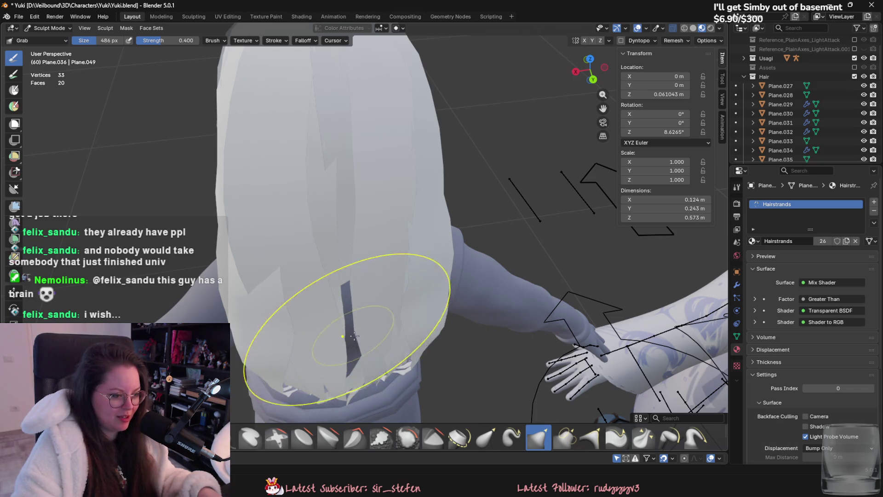
# - Orbit around the lower back hair, arm and neck while pulling the strand ends inward
pyautogui.moveTo(353, 337)
pyautogui.mouseDown(button='middle')
pyautogui.moveTo(372, 325)
pyautogui.moveTo(393, 353)
pyautogui.moveTo(391, 378)
pyautogui.mouseUp(button='middle')
pyautogui.scroll(2, 391, 378)
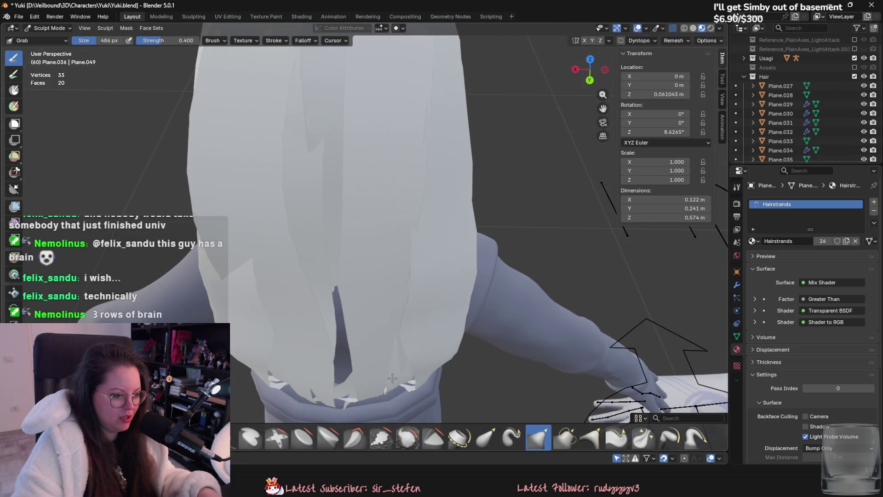
pyautogui.scroll(-2, 393, 376)
pyautogui.scroll(2, 402, 322)
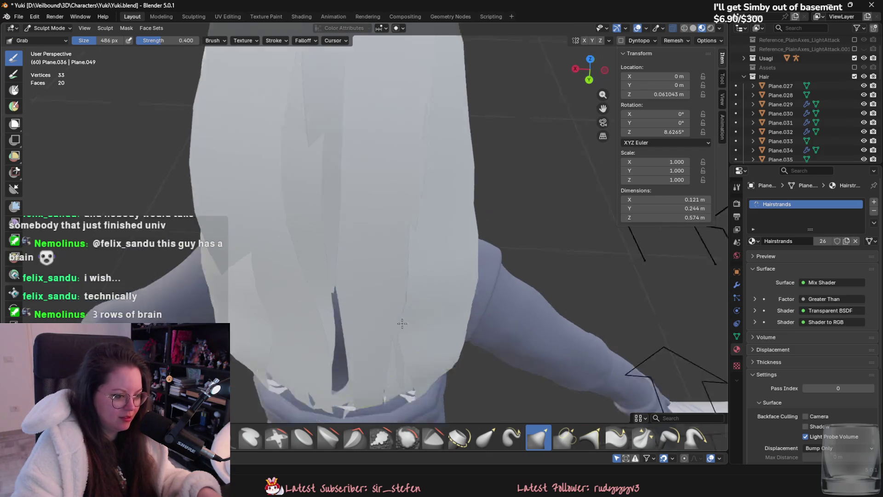
pyautogui.moveTo(401, 323)
pyautogui.mouseDown(button='middle')
pyautogui.moveTo(335, 400)
pyautogui.moveTo(387, 310)
pyautogui.mouseUp(button='middle')
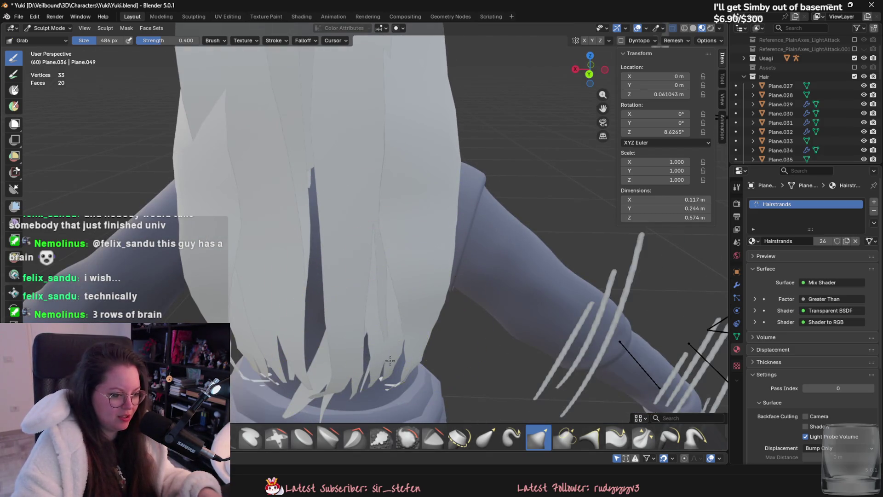
pyautogui.moveTo(325, 360)
pyautogui.mouseDown(button='middle')
pyautogui.moveTo(365, 331)
pyautogui.moveTo(375, 394)
pyautogui.moveTo(474, 374)
pyautogui.moveTo(424, 276)
pyautogui.moveTo(448, 276)
pyautogui.mouseUp(button='middle')
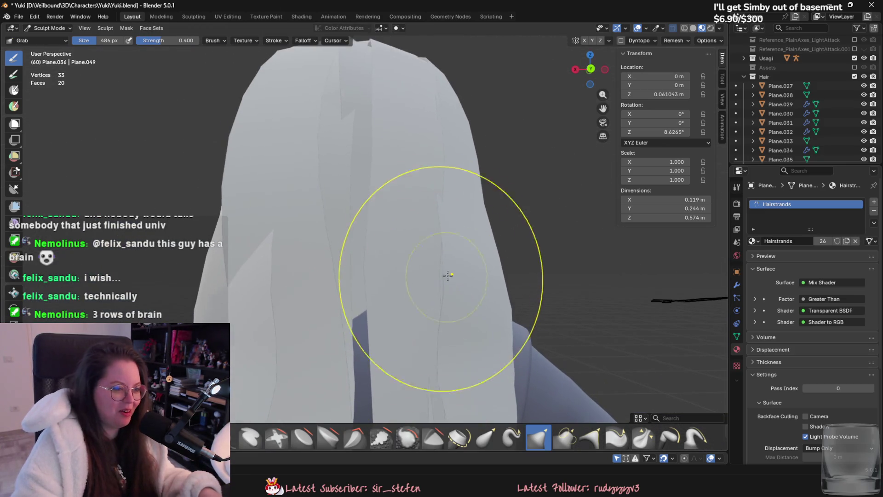
pyautogui.scroll(-3, 380, 173)
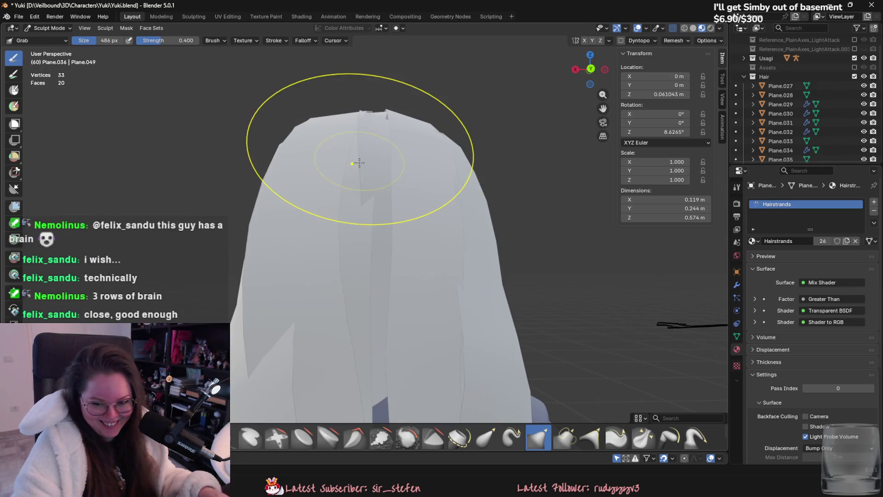
pyautogui.moveTo(408, 128)
pyautogui.mouseDown(button='middle')
pyautogui.moveTo(433, 258)
pyautogui.moveTo(403, 227)
pyautogui.moveTo(402, 251)
pyautogui.moveTo(453, 228)
pyautogui.moveTo(442, 238)
pyautogui.moveTo(449, 253)
pyautogui.moveTo(398, 222)
pyautogui.moveTo(408, 282)
pyautogui.moveTo(481, 221)
pyautogui.moveTo(423, 138)
pyautogui.mouseUp(button='middle')
pyautogui.moveTo(355, 178)
pyautogui.mouseDown(button='middle')
pyautogui.moveTo(421, 216)
pyautogui.moveTo(404, 207)
pyautogui.moveTo(414, 221)
pyautogui.mouseUp(button='middle')
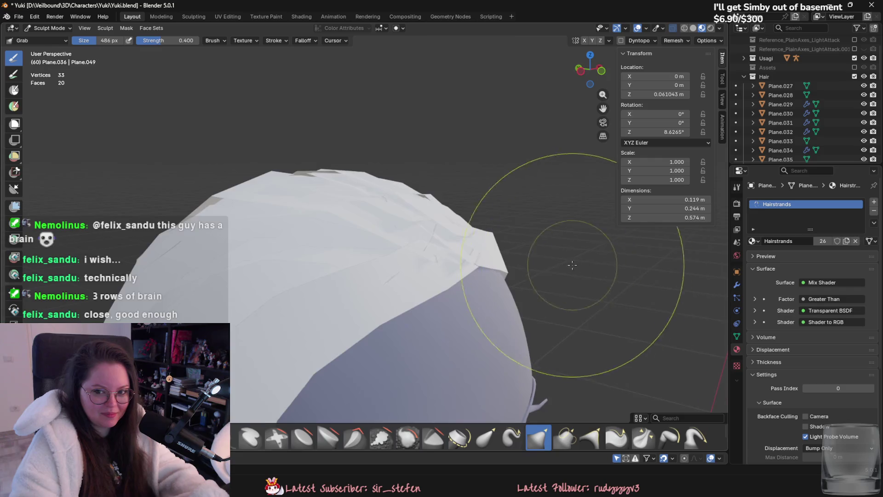
# - Check the back hair strands from the sides and from above the head
pyautogui.moveTo(571, 264); pyautogui.dragTo(463, 258, button='middle')
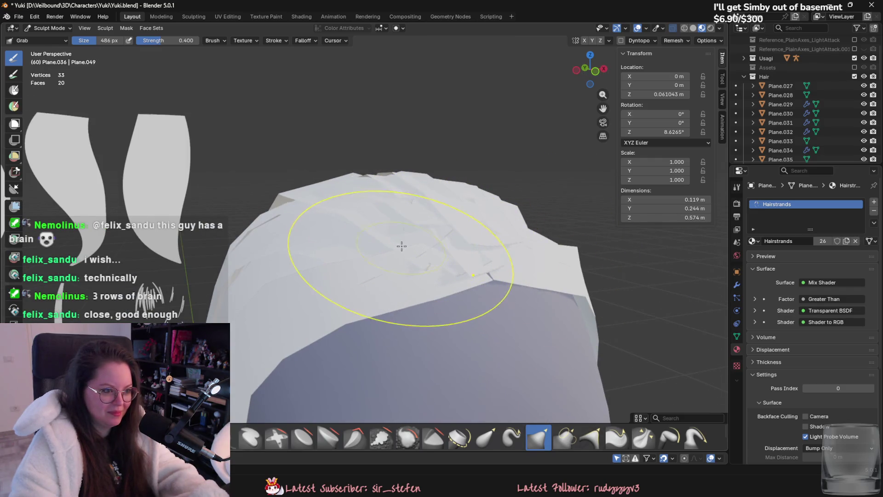
pyautogui.moveTo(401, 246); pyautogui.dragTo(431, 256, button='middle')
pyautogui.moveTo(351, 248)
pyautogui.mouseDown(button='middle')
pyautogui.moveTo(467, 266)
pyautogui.moveTo(273, 215)
pyautogui.moveTo(493, 167)
pyautogui.mouseUp(button='middle')
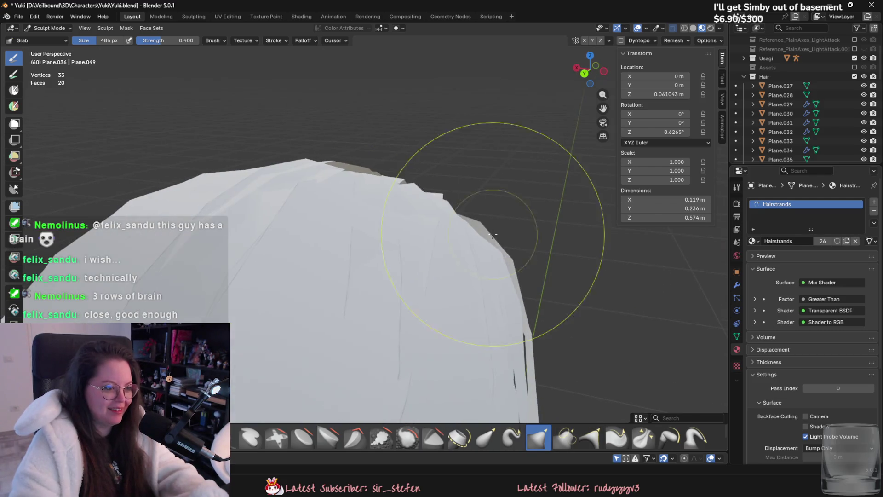
pyautogui.moveTo(405, 189); pyautogui.dragTo(380, 214, button='middle')
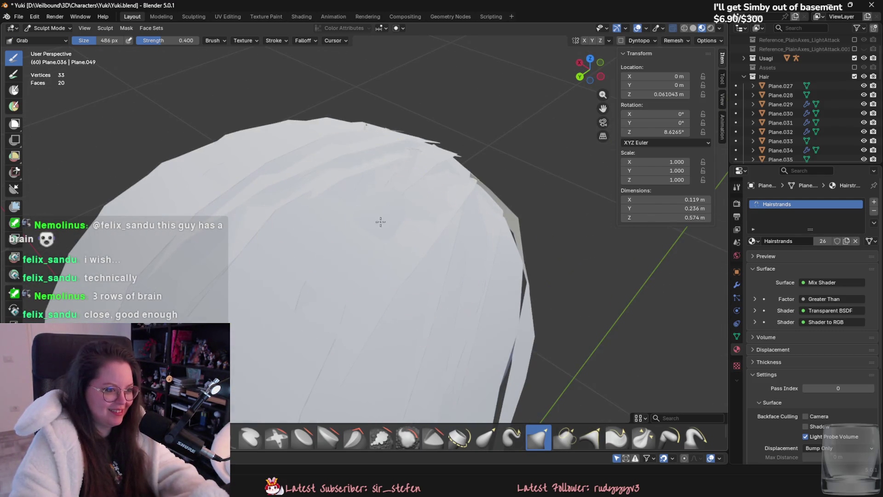
pyautogui.moveTo(446, 154); pyautogui.dragTo(451, 226, button='middle')
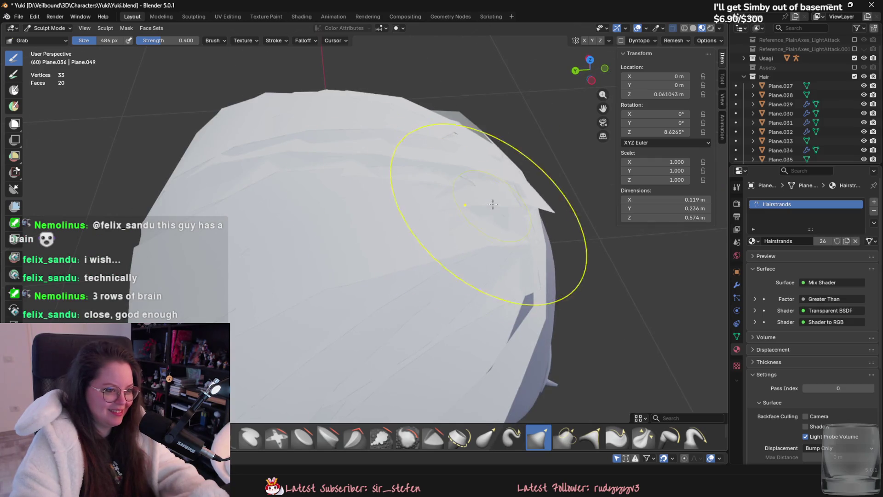
pyautogui.moveTo(493, 205)
pyautogui.mouseDown(button='middle')
pyautogui.moveTo(467, 217)
pyautogui.moveTo(495, 210)
pyautogui.moveTo(452, 212)
pyautogui.mouseUp(button='middle')
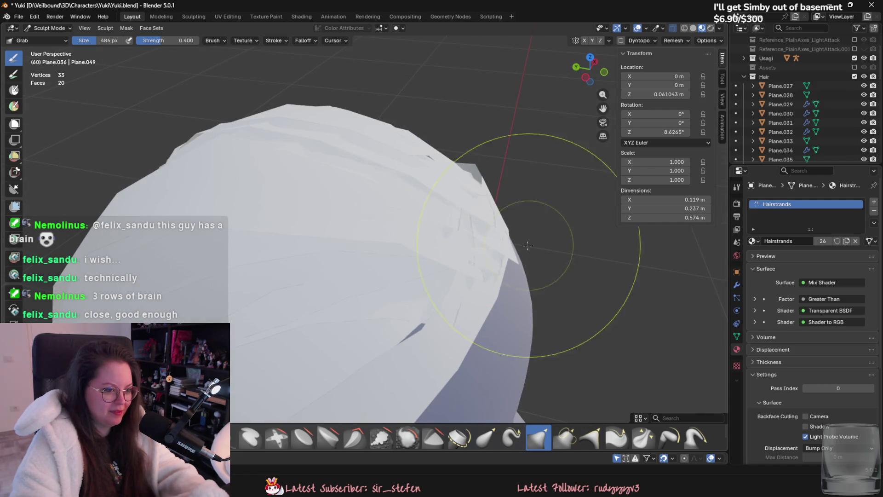
pyautogui.moveTo(488, 282); pyautogui.dragTo(499, 244, button='middle')
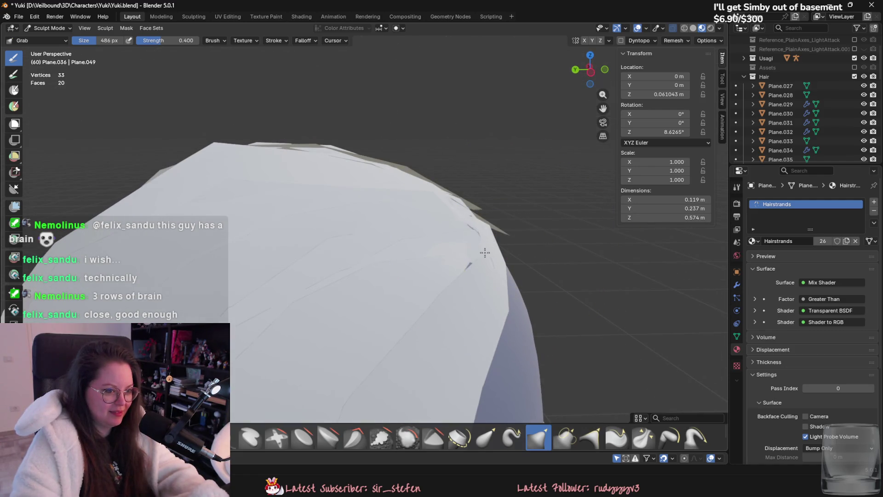
pyautogui.scroll(-4, 431, 197)
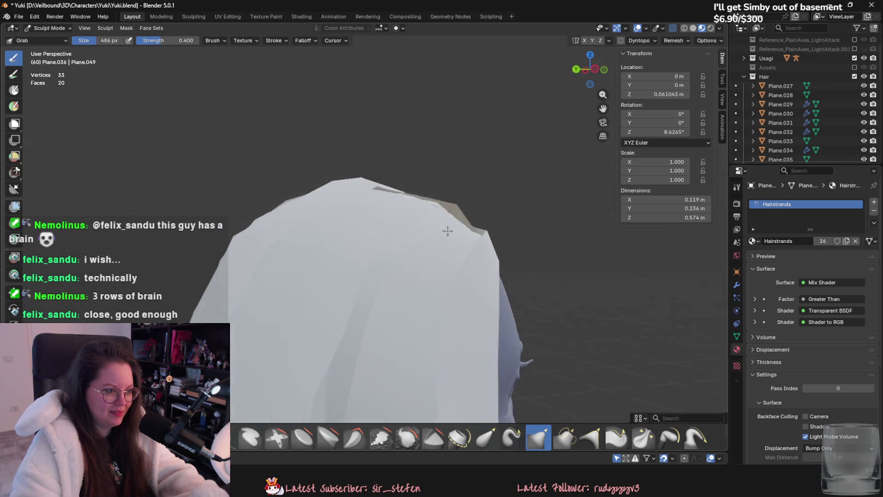
pyautogui.moveTo(371, 188)
pyautogui.mouseDown(button='middle')
pyautogui.moveTo(340, 244)
pyautogui.moveTo(393, 220)
pyautogui.moveTo(486, 239)
pyautogui.moveTo(236, 164)
pyautogui.mouseUp(button='middle')
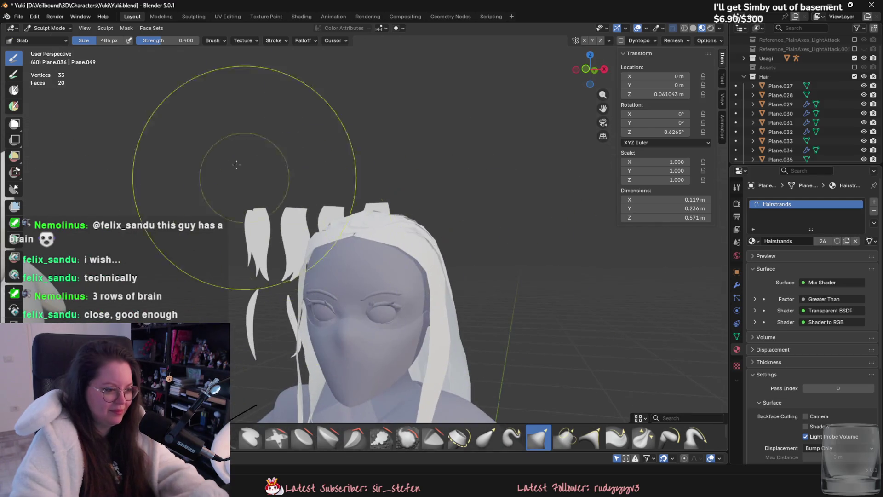
# - Select the crown hair piece Plane.027 in Object Mode and begin sculpting it
pyautogui.click(48, 28)
pyautogui.click(382, 209)
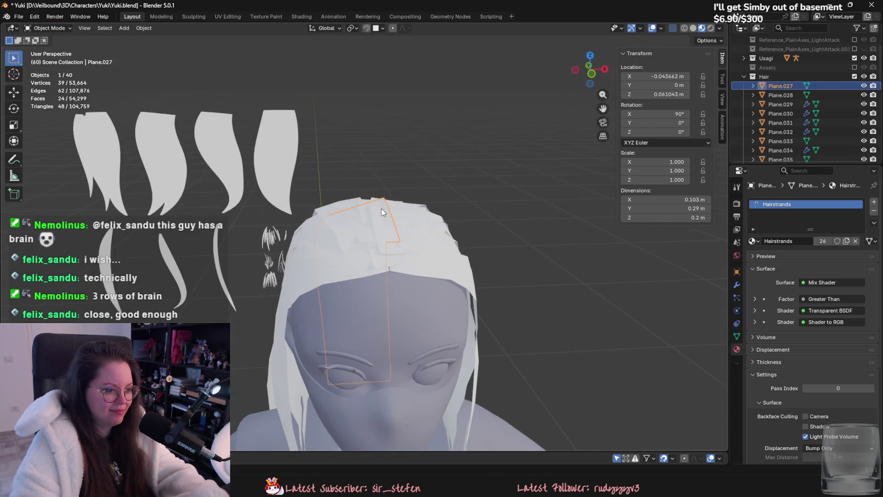
pyautogui.scroll(1, 378, 225)
pyautogui.moveTo(378, 229); pyautogui.dragTo(349, 172, button='middle')
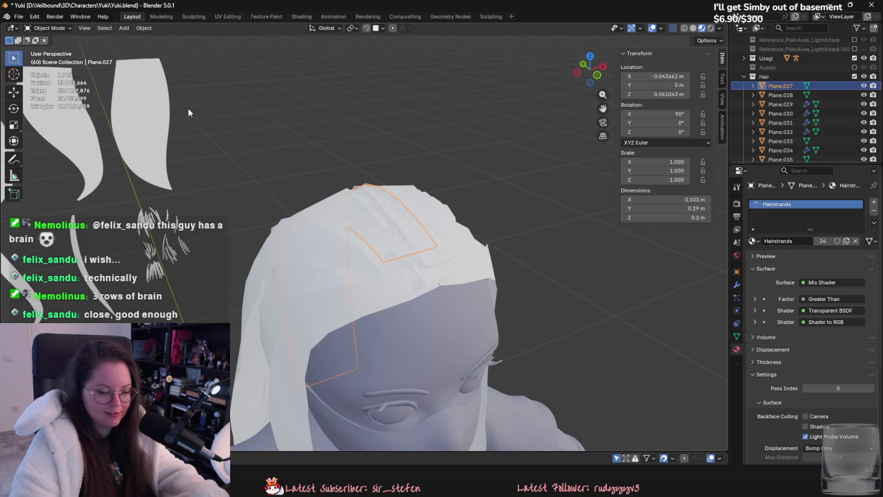
pyautogui.click(69, 31)
pyautogui.click(71, 57)
pyautogui.moveTo(248, 165)
pyautogui.mouseDown(button='middle')
pyautogui.moveTo(394, 206)
pyautogui.moveTo(415, 226)
pyautogui.moveTo(409, 201)
pyautogui.mouseUp(button='middle')
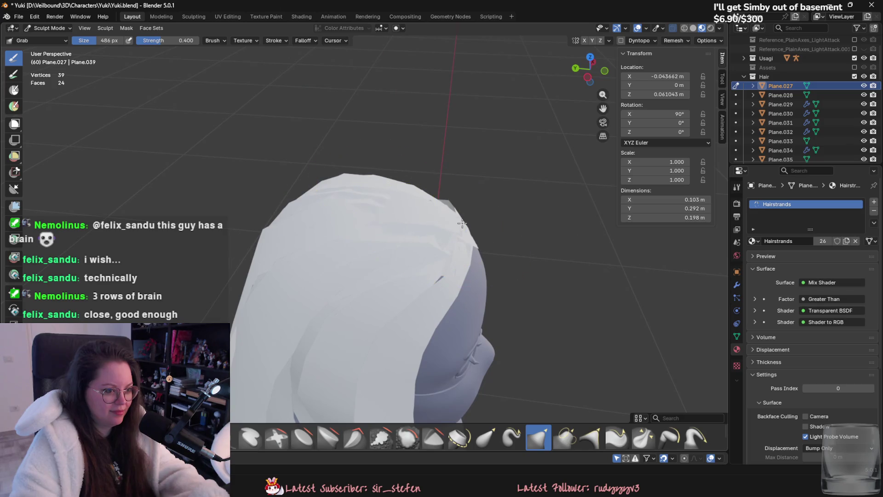
# - Nudge Plane.027's top tip and pull its strands down over the back of the head
pyautogui.moveTo(463, 223); pyautogui.dragTo(472, 223, button='middle')
pyautogui.moveTo(330, 209); pyautogui.dragTo(375, 254, button='middle')
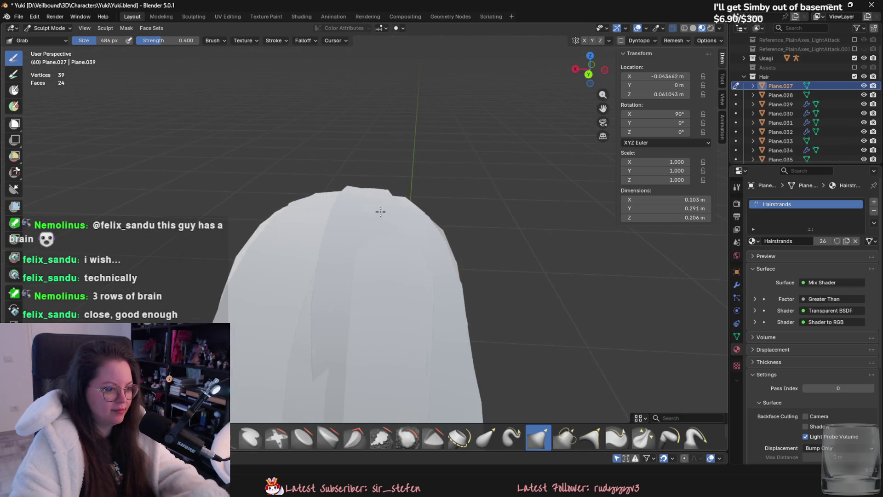
pyautogui.moveTo(381, 210); pyautogui.dragTo(390, 208, button='middle')
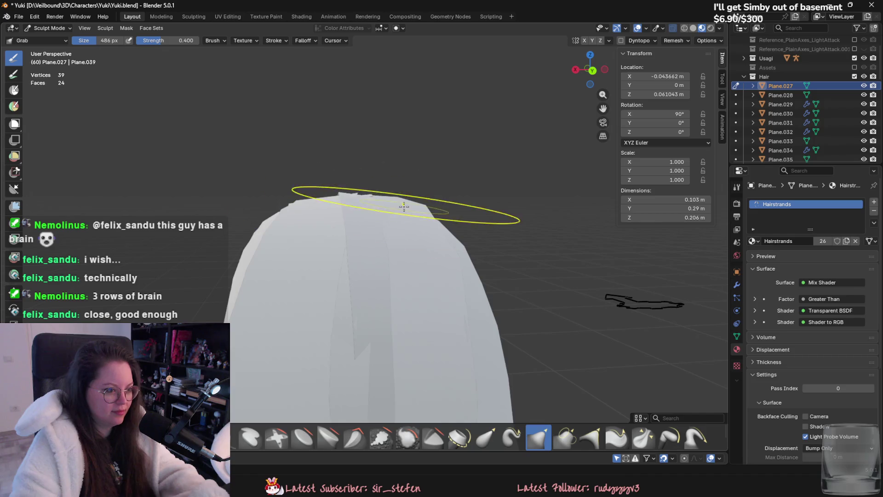
pyautogui.moveTo(349, 196); pyautogui.dragTo(345, 193)
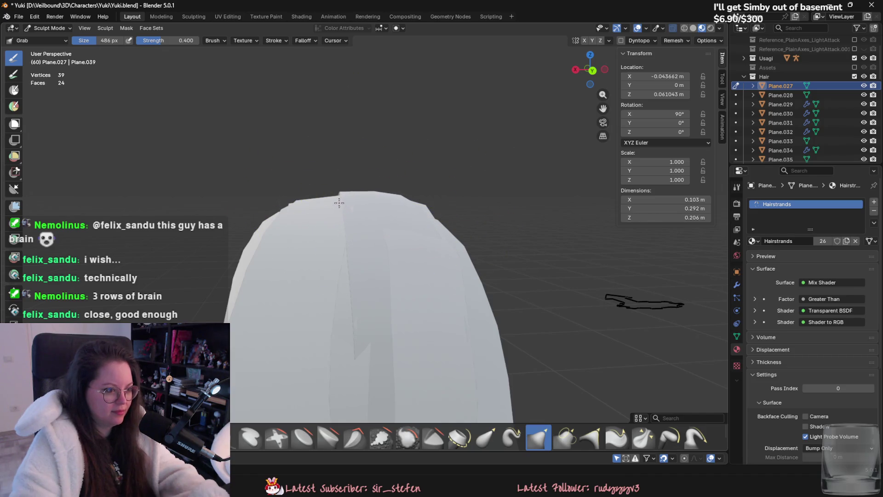
pyautogui.moveTo(389, 249)
pyautogui.mouseDown(button='middle')
pyautogui.moveTo(412, 292)
pyautogui.moveTo(454, 254)
pyautogui.mouseUp(button='middle')
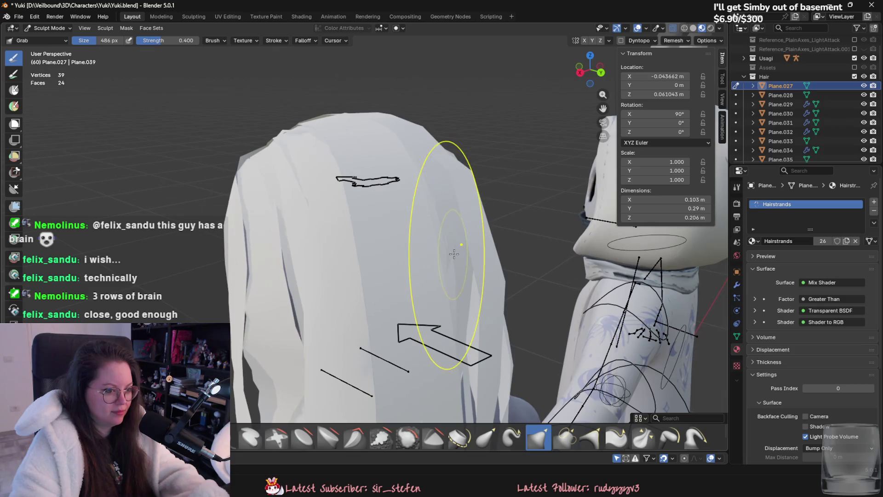
pyautogui.moveTo(484, 305); pyautogui.dragTo(442, 276, button='middle')
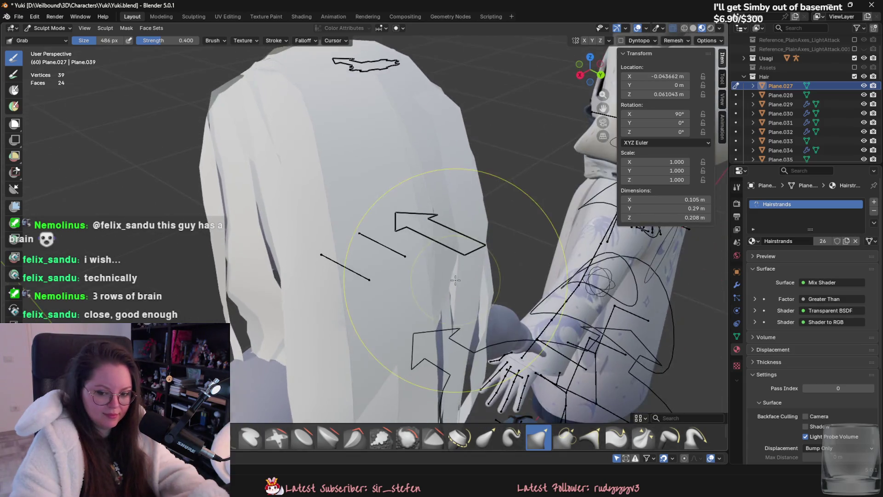
pyautogui.moveTo(442, 276); pyautogui.dragTo(459, 290)
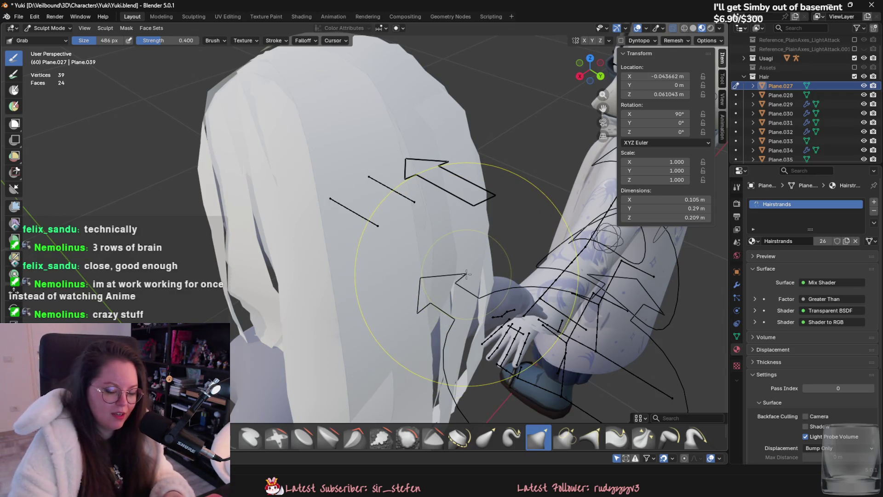
# - Pull the Plane.027 strands apart so the piece widens to about 0.118 m
pyautogui.moveTo(460, 255); pyautogui.dragTo(414, 269, button='middle')
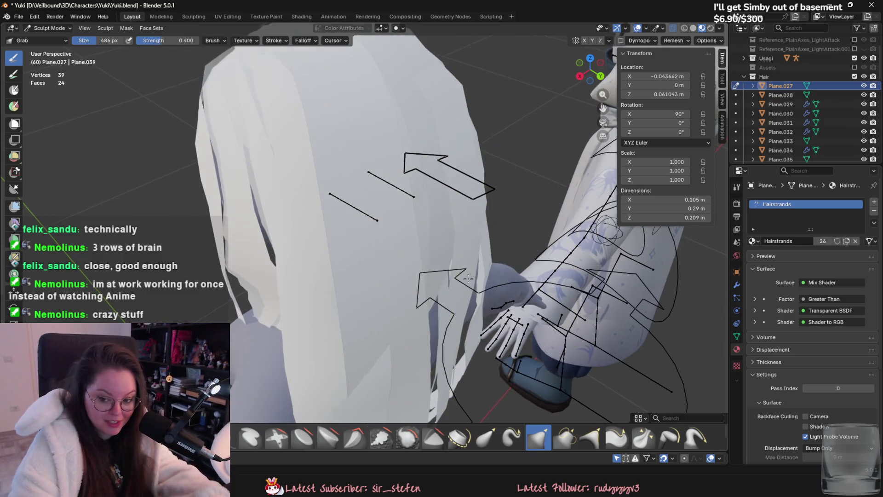
pyautogui.scroll(4, 376, 283)
pyautogui.moveTo(387, 230)
pyautogui.mouseDown(button='middle')
pyautogui.moveTo(401, 284)
pyautogui.moveTo(378, 215)
pyautogui.mouseUp(button='middle')
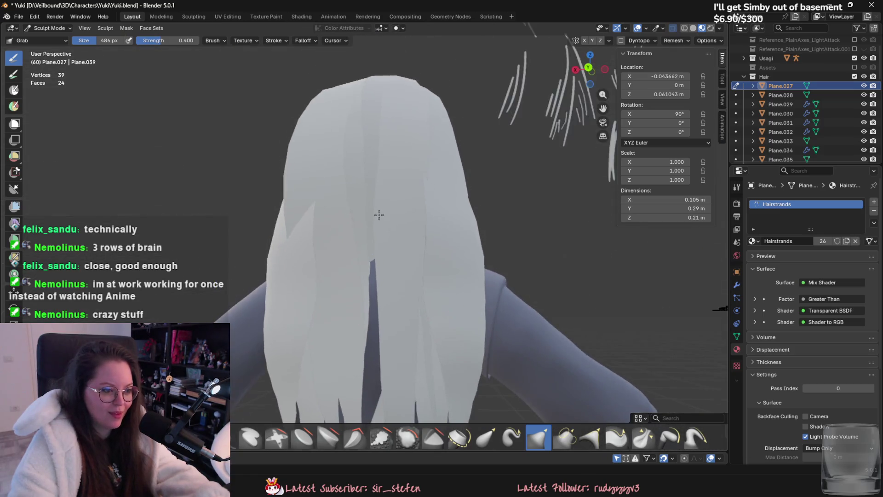
pyautogui.moveTo(384, 267); pyautogui.dragTo(407, 235, button='middle')
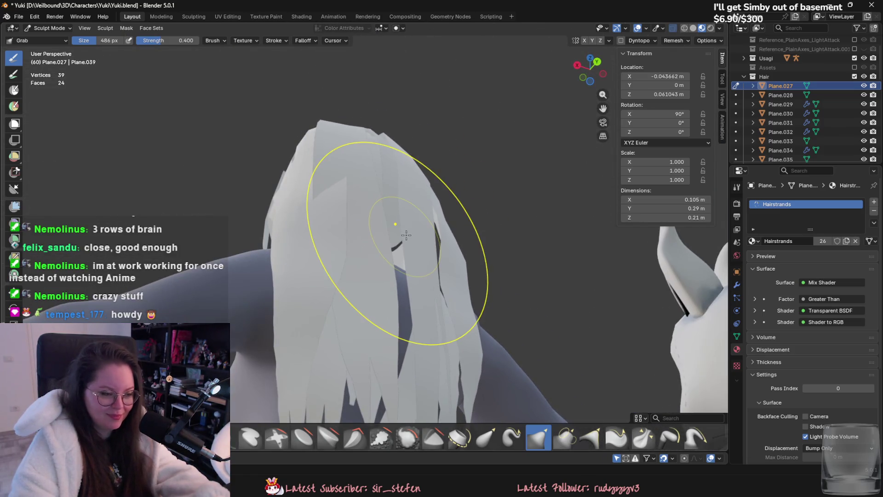
pyautogui.moveTo(406, 235); pyautogui.dragTo(407, 229)
pyautogui.moveTo(435, 231); pyautogui.dragTo(366, 257, button='middle')
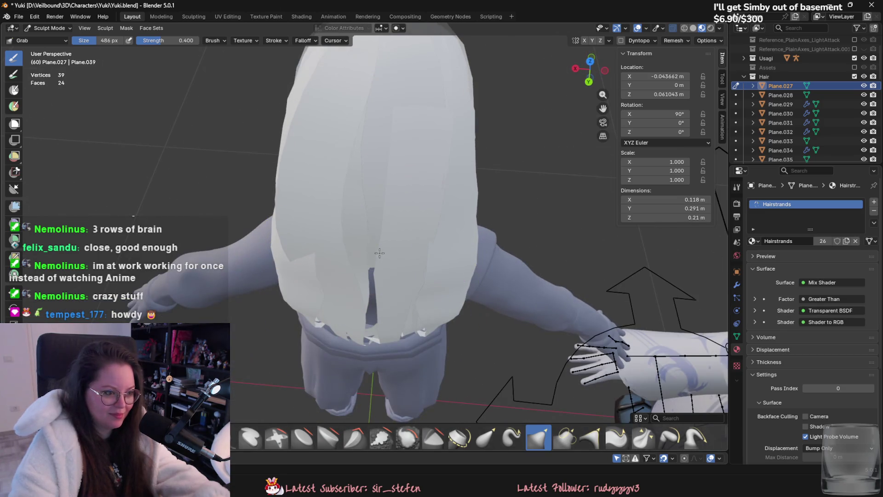
# - Inspect the hair in local view, then Grab the top of Plane.027 upward over the crown
pyautogui.press('KP_Divide')
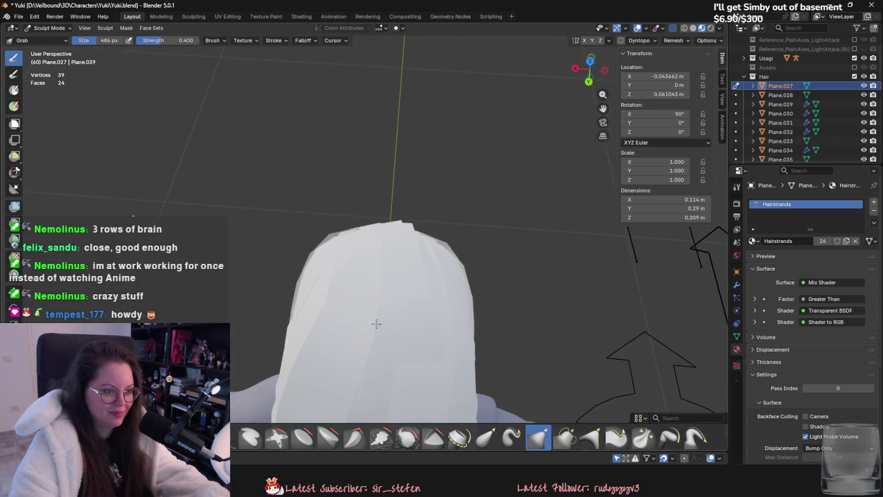
pyautogui.moveTo(374, 322); pyautogui.dragTo(396, 250, button='middle')
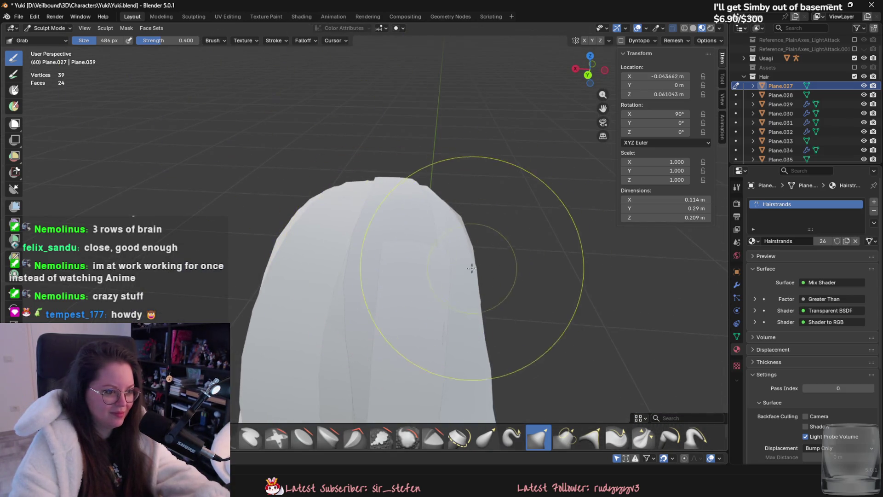
pyautogui.press('KP_Divide')
pyautogui.moveTo(425, 238)
pyautogui.mouseDown(button='middle')
pyautogui.moveTo(447, 346)
pyautogui.moveTo(408, 278)
pyautogui.mouseUp(button='middle')
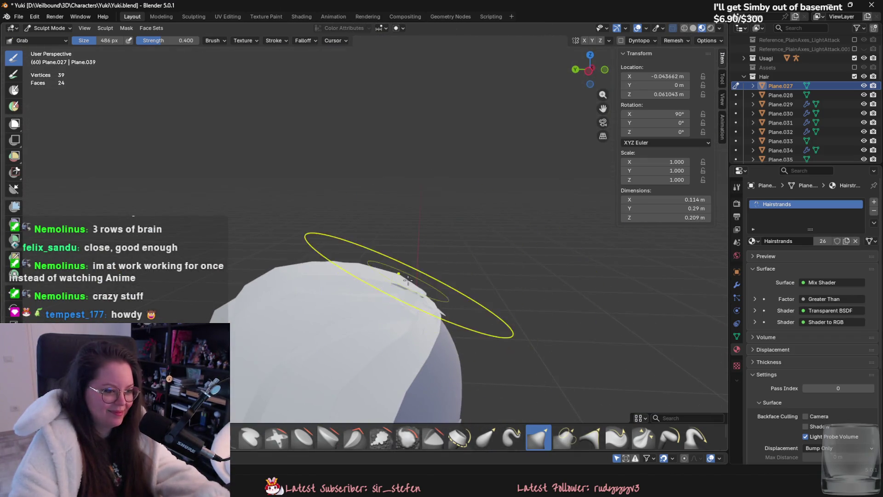
pyautogui.scroll(2, 395, 283)
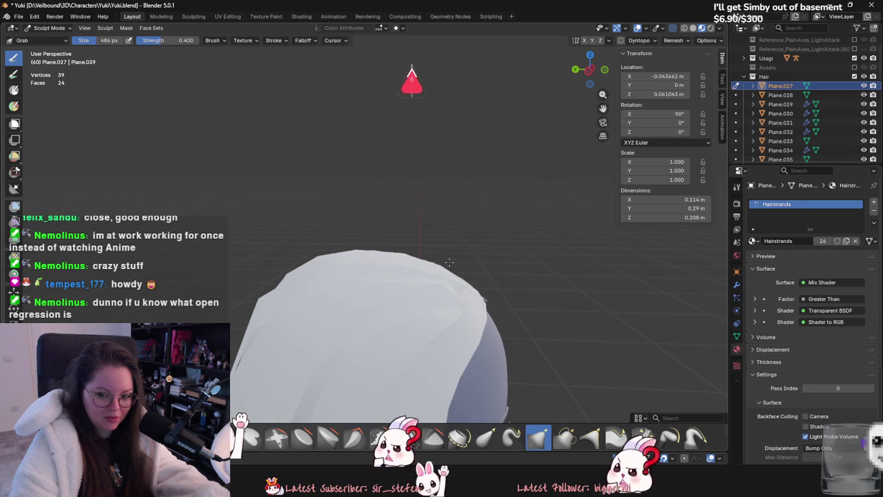
pyautogui.moveTo(449, 275); pyautogui.dragTo(414, 255)
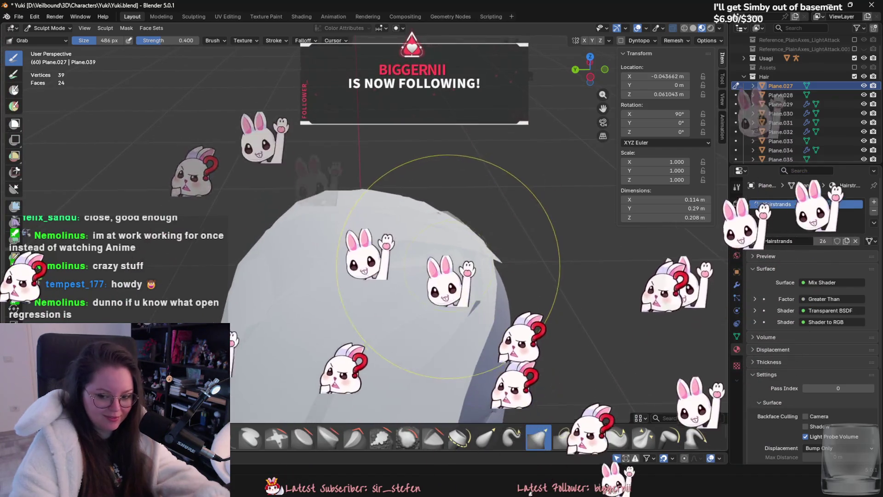
pyautogui.moveTo(451, 269)
pyautogui.mouseDown(button='middle')
pyautogui.moveTo(398, 245)
pyautogui.moveTo(413, 239)
pyautogui.moveTo(403, 240)
pyautogui.moveTo(451, 302)
pyautogui.moveTo(410, 292)
pyautogui.moveTo(473, 295)
pyautogui.moveTo(366, 252)
pyautogui.moveTo(373, 227)
pyautogui.moveTo(398, 242)
pyautogui.moveTo(302, 209)
pyautogui.moveTo(386, 207)
pyautogui.moveTo(474, 177)
pyautogui.moveTo(409, 234)
pyautogui.mouseUp(button='middle')
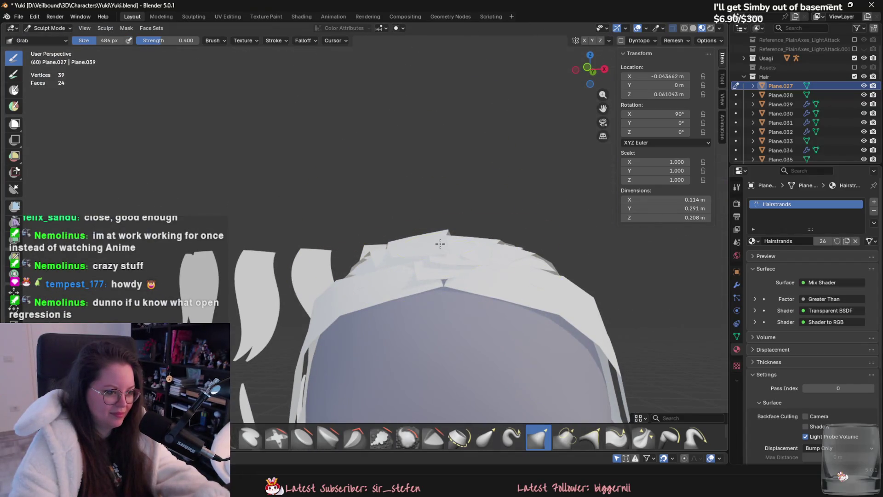
# - Pull the crown cap down-right and spread it over the head to about 0.215 m depth
pyautogui.moveTo(416, 271); pyautogui.dragTo(442, 255, button='middle')
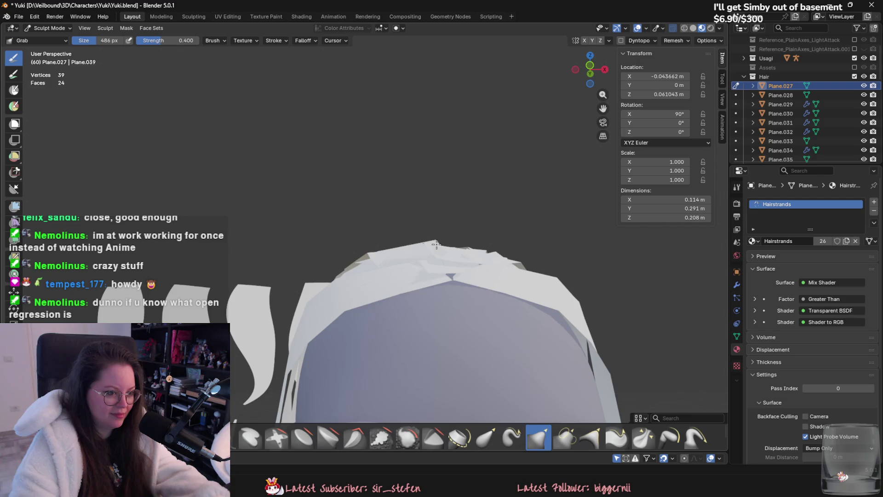
pyautogui.moveTo(388, 258); pyautogui.dragTo(354, 262, button='middle')
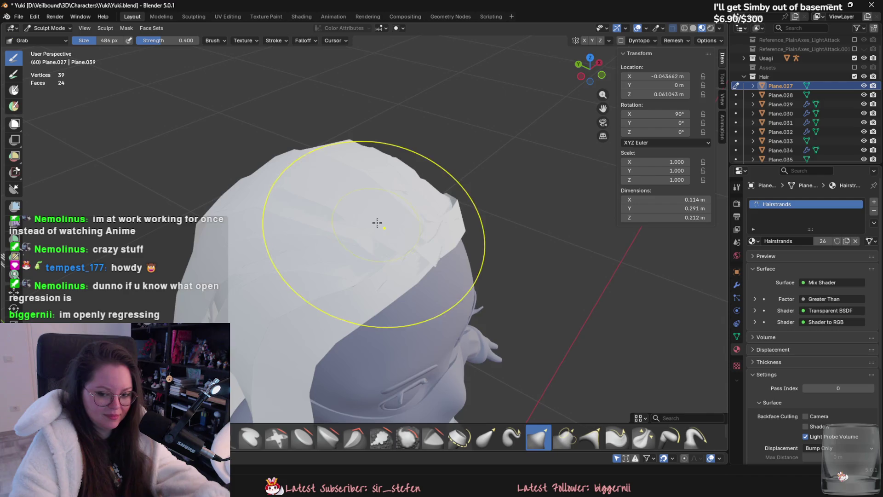
pyautogui.moveTo(372, 222); pyautogui.dragTo(463, 274)
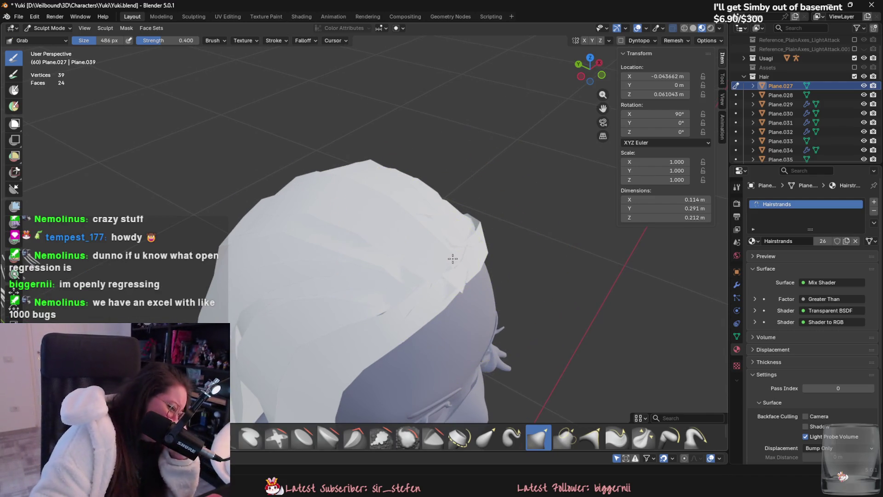
pyautogui.moveTo(448, 256); pyautogui.dragTo(441, 283, button='middle')
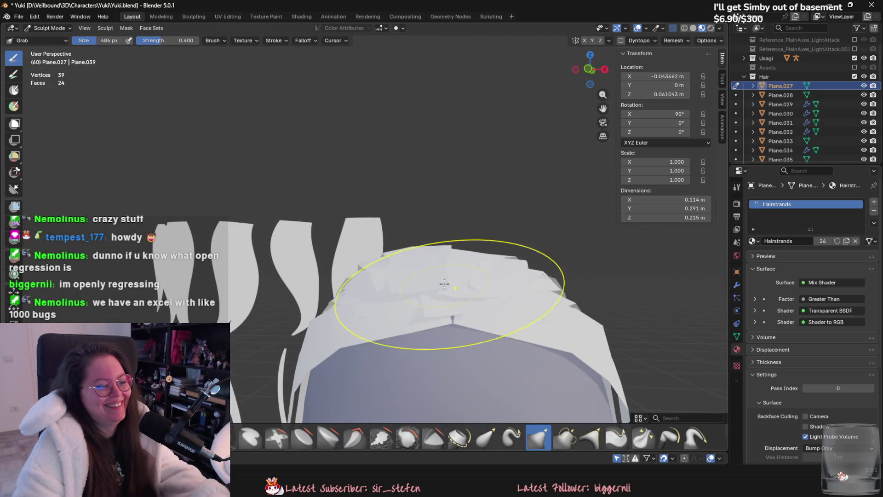
pyautogui.moveTo(435, 286); pyautogui.dragTo(469, 277)
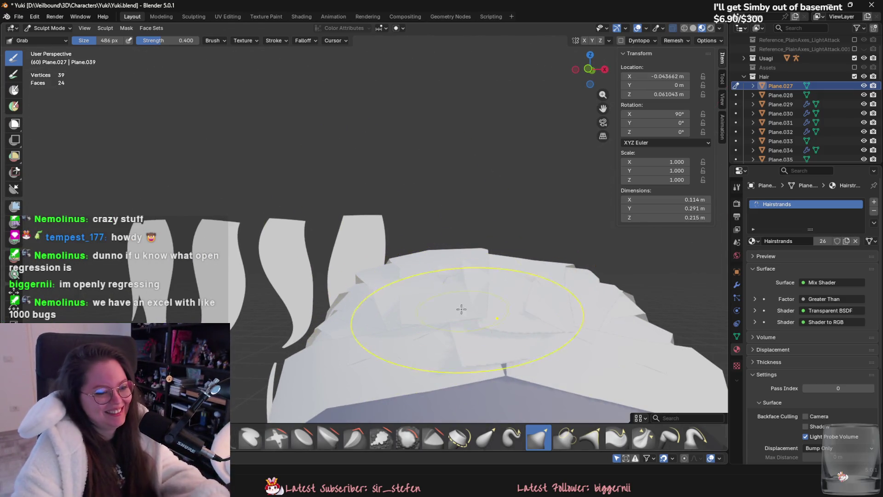
pyautogui.click(50, 27)
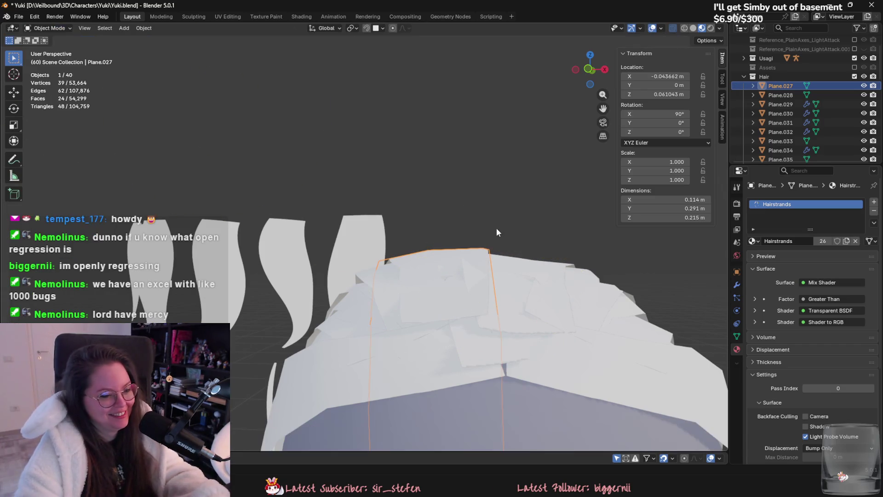
# - Return to Object Mode, pick another hair piece and briefly resume sculpting it
pyautogui.click(465, 262)
pyautogui.click(50, 28)
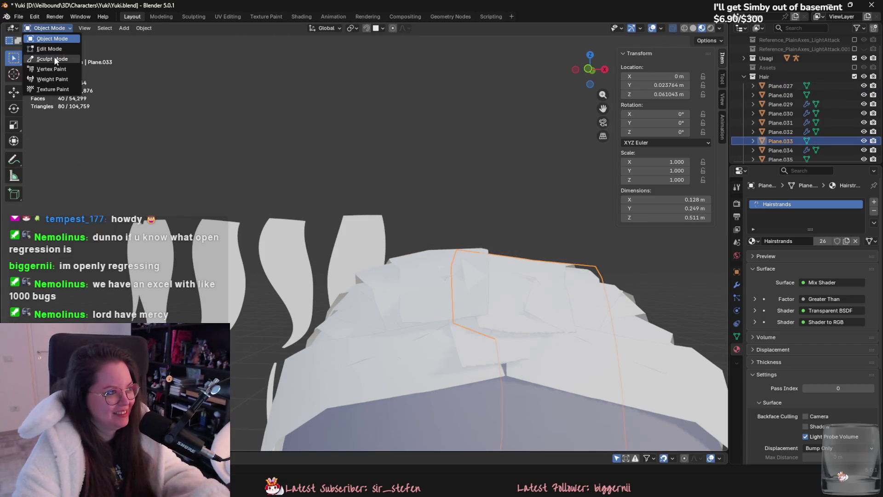
pyautogui.click(54, 56)
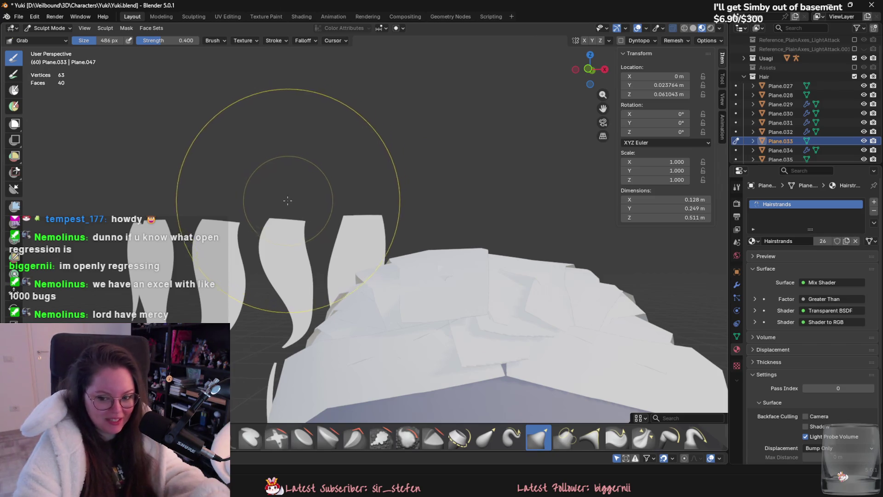
pyautogui.moveTo(295, 138); pyautogui.dragTo(364, 236, button='middle')
# - Select and frame hair strand Plane.034, then enter Sculpt Mode on it
pyautogui.click(49, 27)
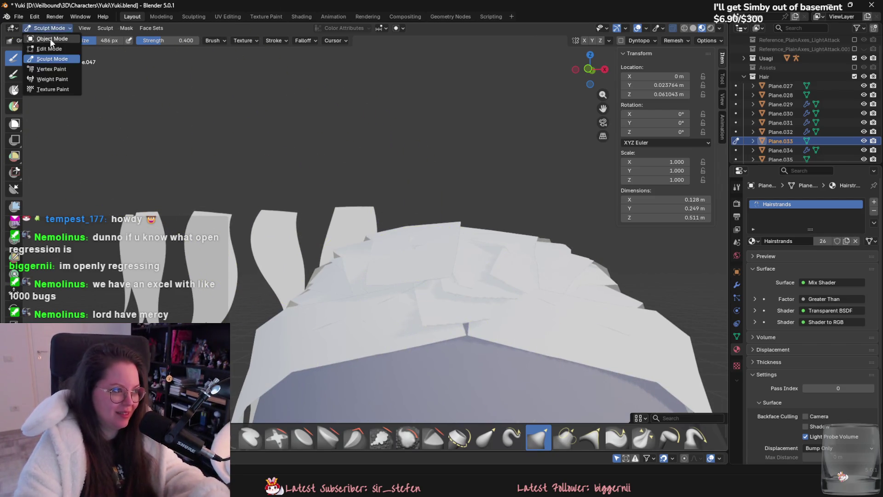
pyautogui.click(362, 226)
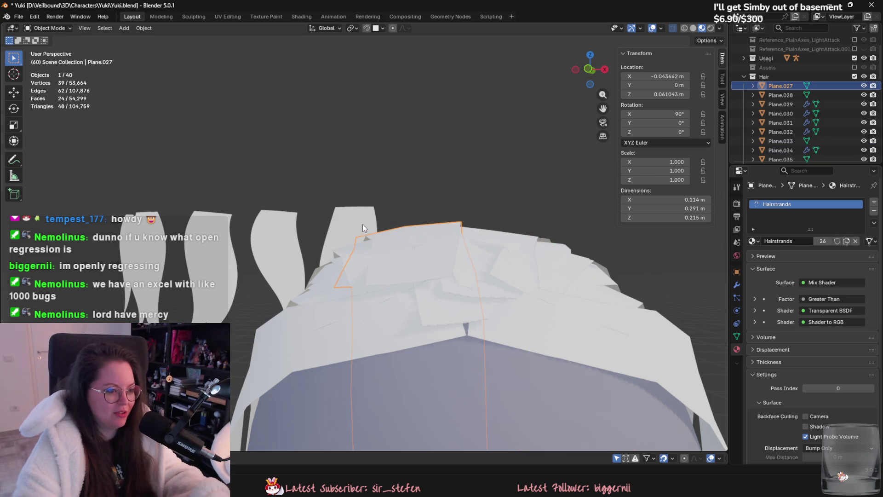
pyautogui.click(414, 244)
pyautogui.press('KP_Decimal')
pyautogui.click(72, 27)
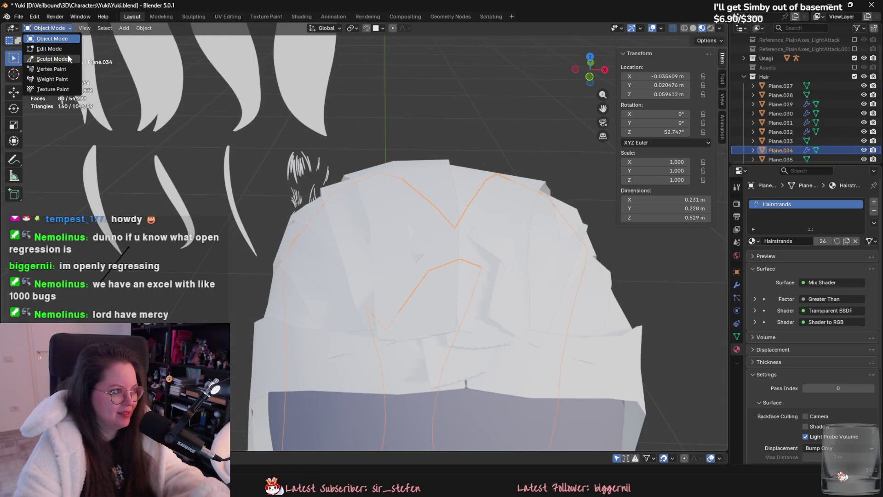
pyautogui.click(48, 59)
# - Pull Plane.034's top surface upward over the crown, then leave sculpting
pyautogui.moveTo(412, 276); pyautogui.dragTo(486, 256, button='middle')
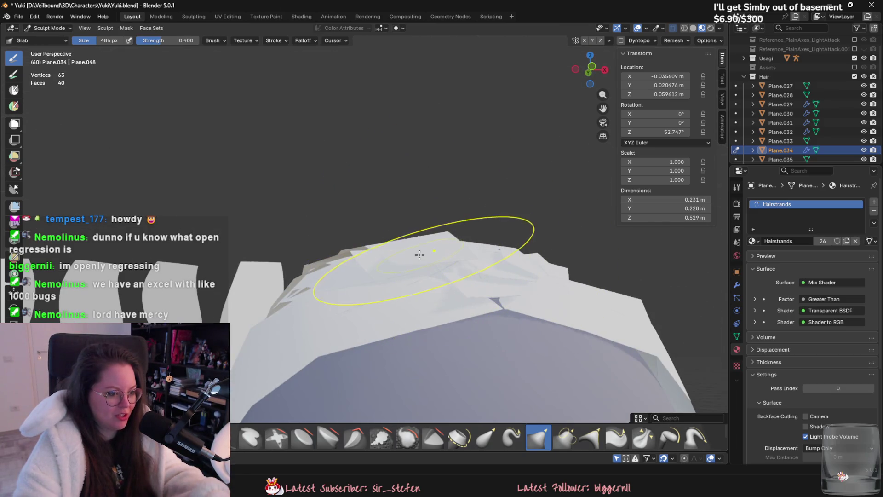
pyautogui.moveTo(420, 256); pyautogui.dragTo(343, 250, button='middle')
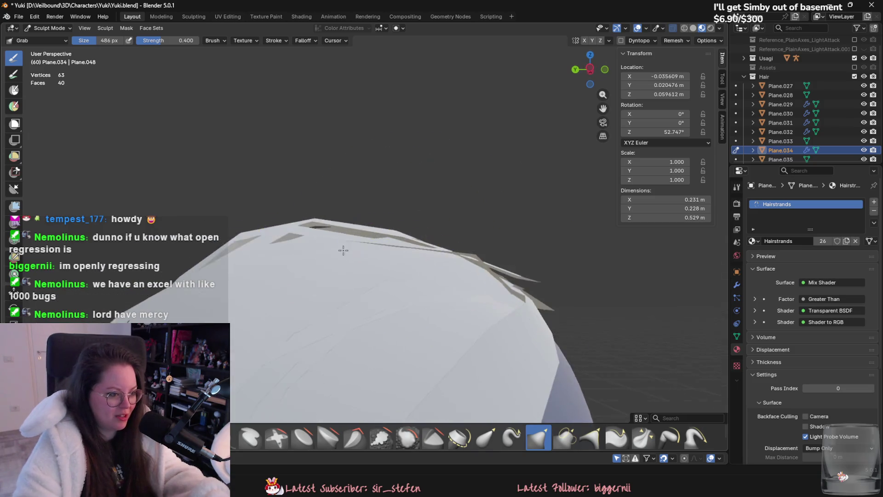
pyautogui.moveTo(342, 250); pyautogui.dragTo(355, 207)
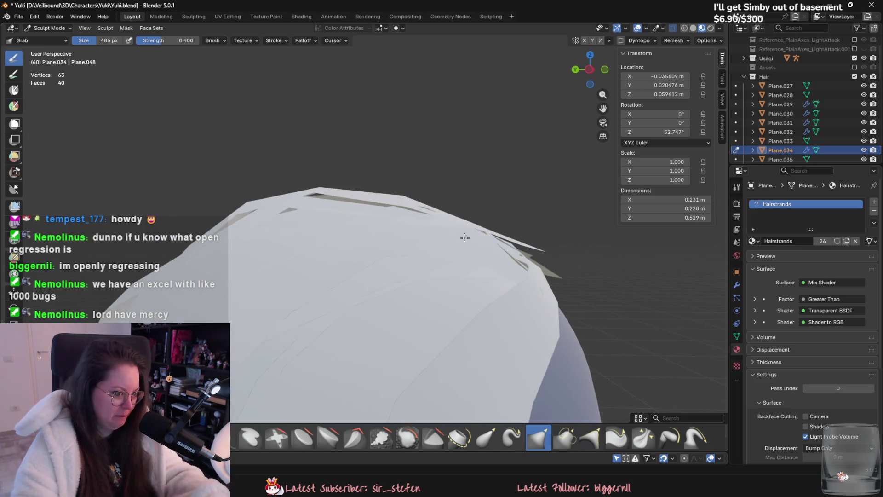
pyautogui.moveTo(296, 270); pyautogui.dragTo(425, 271, button='middle')
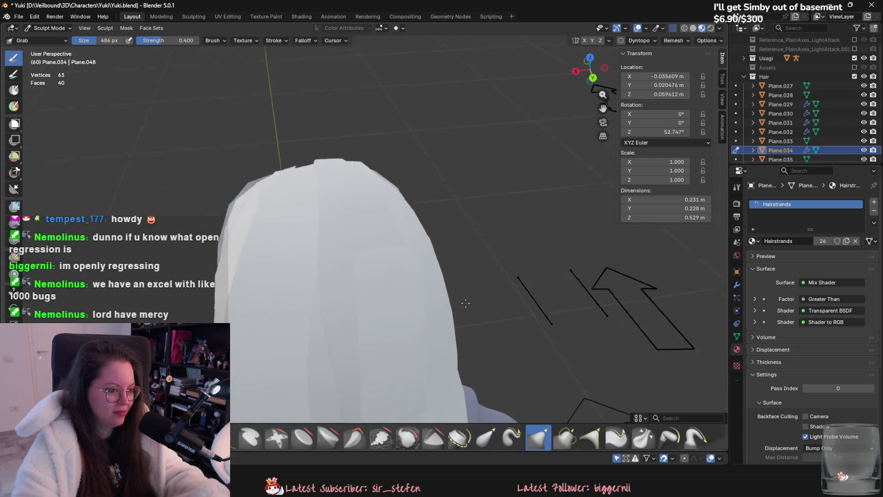
pyautogui.click(49, 28)
# - Sculpt Plane.036 again, pulling its surface at the head top closer to the head
pyautogui.click(423, 319)
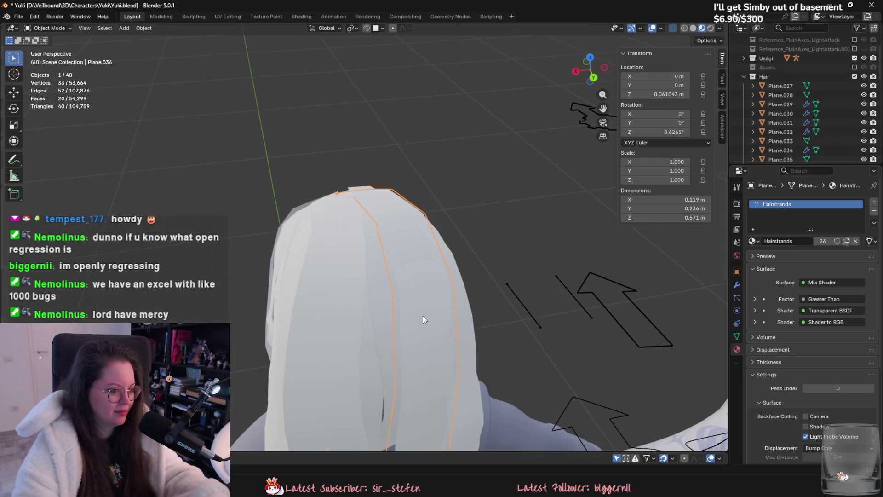
pyautogui.click(48, 28)
pyautogui.click(42, 59)
pyautogui.moveTo(311, 207)
pyautogui.mouseDown(button='middle')
pyautogui.moveTo(407, 217)
pyautogui.moveTo(359, 248)
pyautogui.mouseUp(button='middle')
pyautogui.scroll(3, 320, 267)
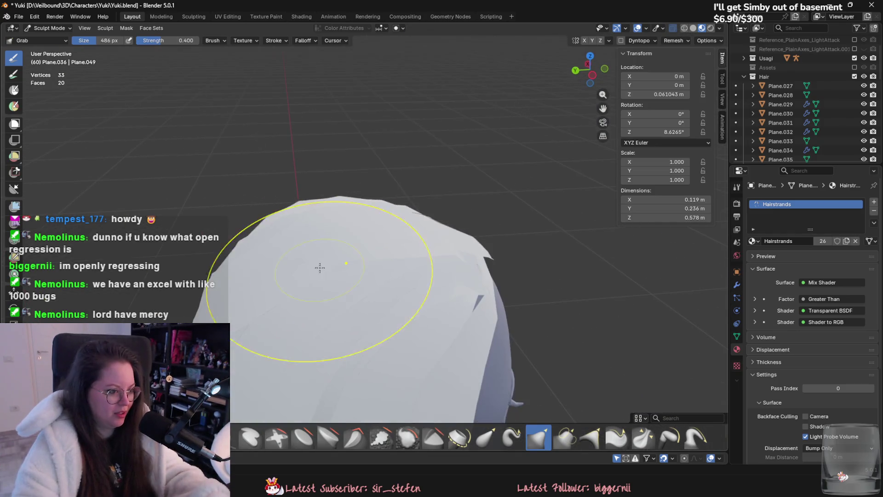
pyautogui.moveTo(351, 238); pyautogui.dragTo(335, 219)
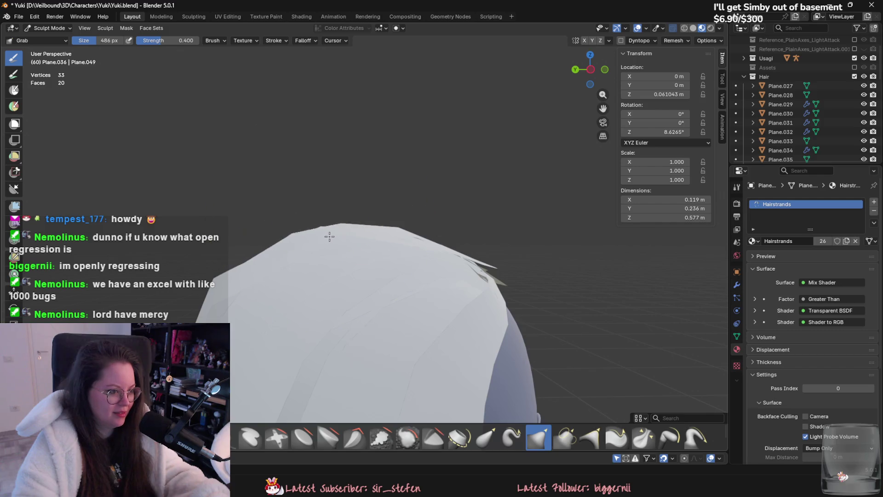
pyautogui.moveTo(329, 237); pyautogui.dragTo(415, 322, button='middle')
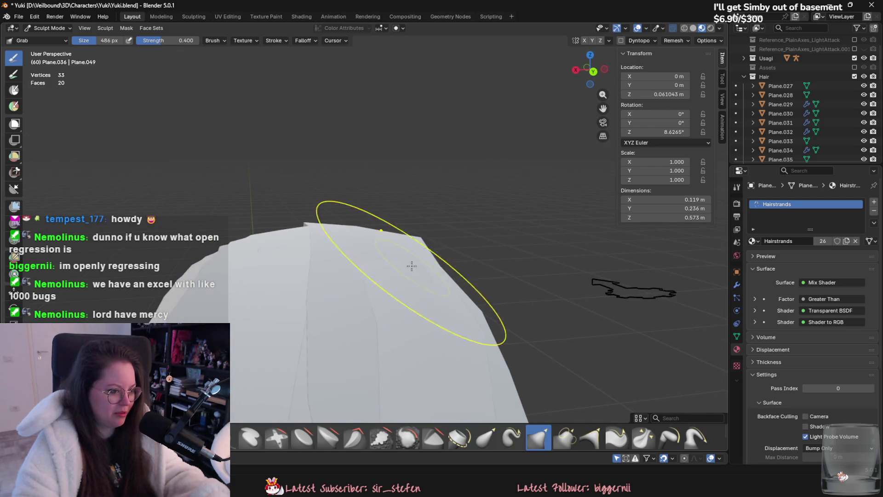
pyautogui.moveTo(398, 245)
pyautogui.mouseDown(button='middle')
pyautogui.moveTo(376, 271)
pyautogui.moveTo(394, 258)
pyautogui.moveTo(363, 258)
pyautogui.moveTo(345, 227)
pyautogui.mouseUp(button='middle')
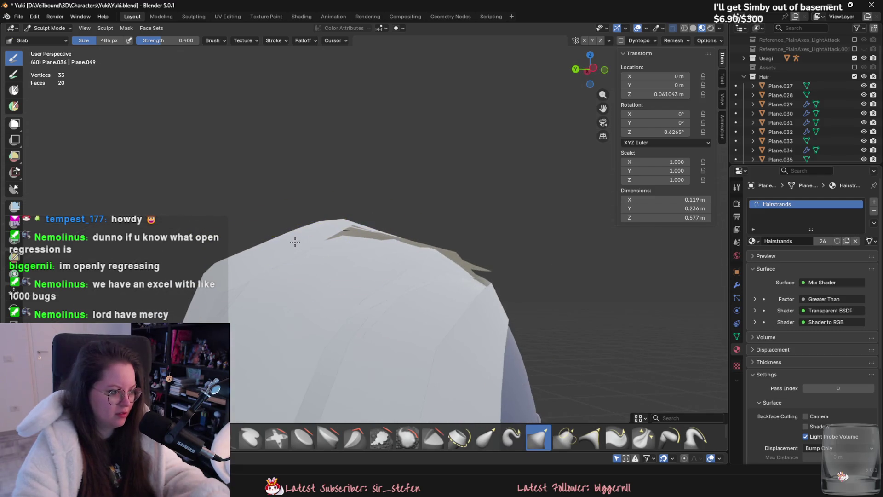
pyautogui.moveTo(295, 241); pyautogui.dragTo(285, 253, button='middle')
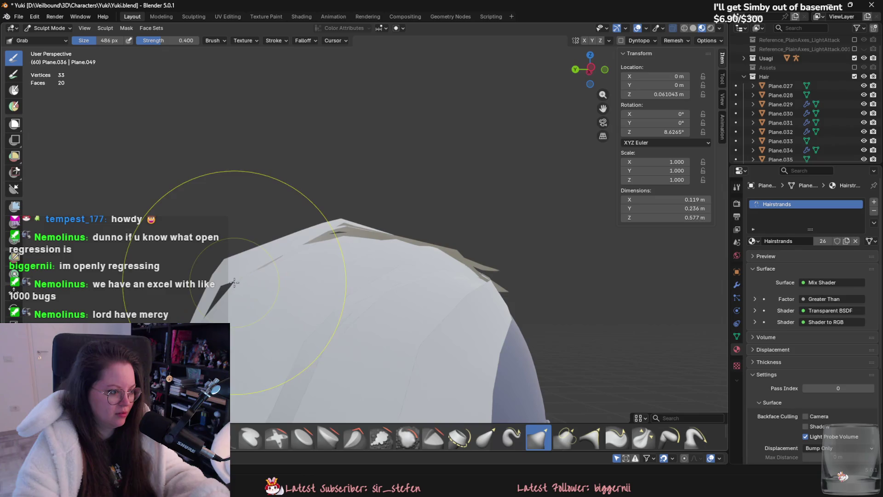
pyautogui.moveTo(235, 281); pyautogui.dragTo(367, 240, button='middle')
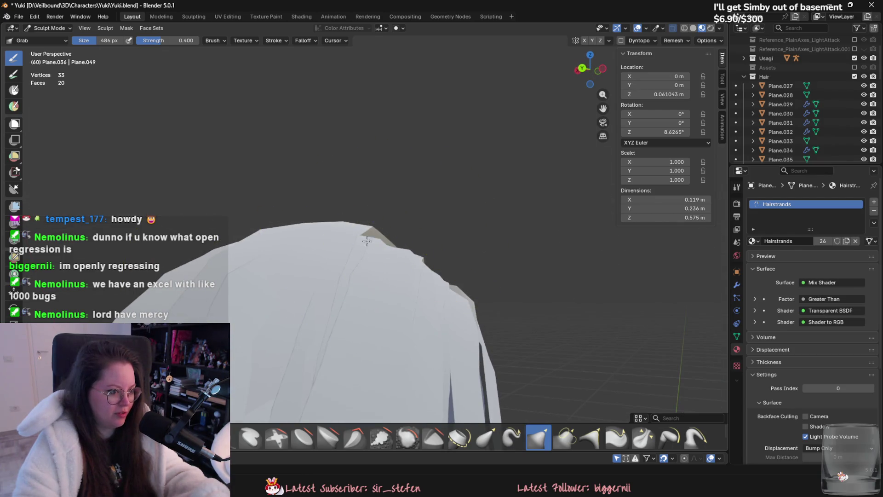
# - Reshape the strand over the back of the head and tuck in its right crease
pyautogui.moveTo(277, 277); pyautogui.dragTo(348, 239, button='middle')
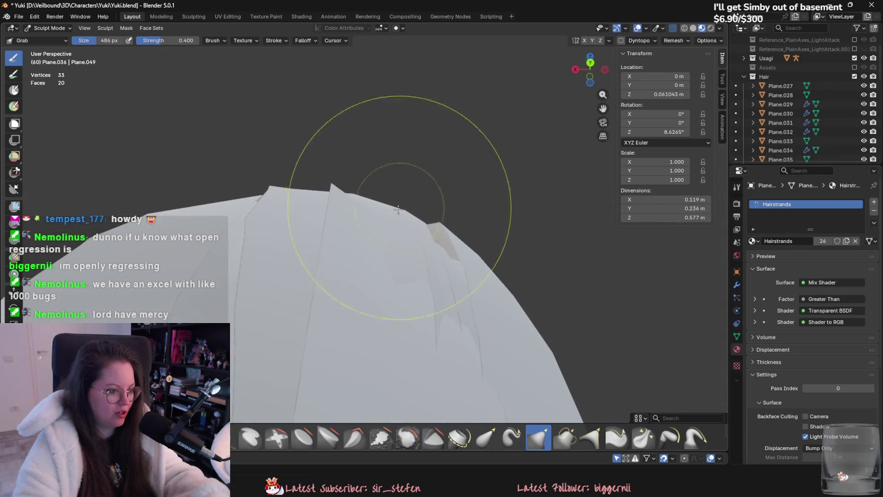
pyautogui.moveTo(414, 267); pyautogui.dragTo(402, 295, button='middle')
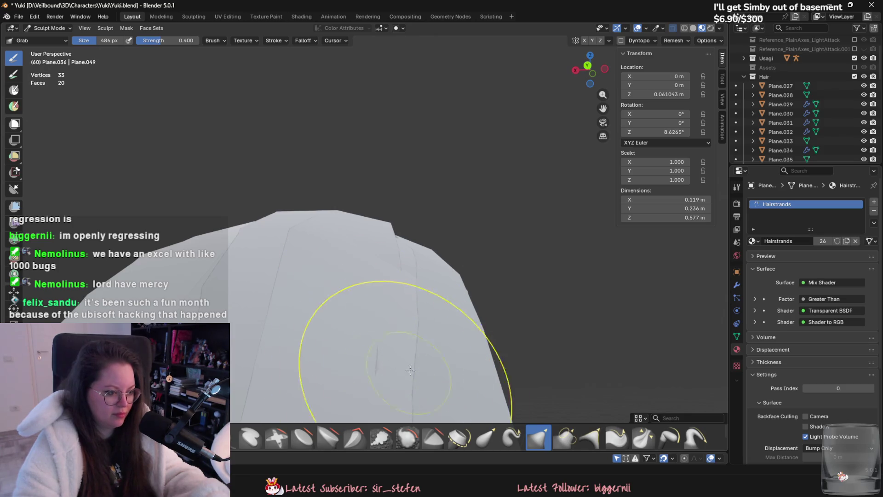
pyautogui.moveTo(410, 370); pyautogui.dragTo(400, 322, button='middle')
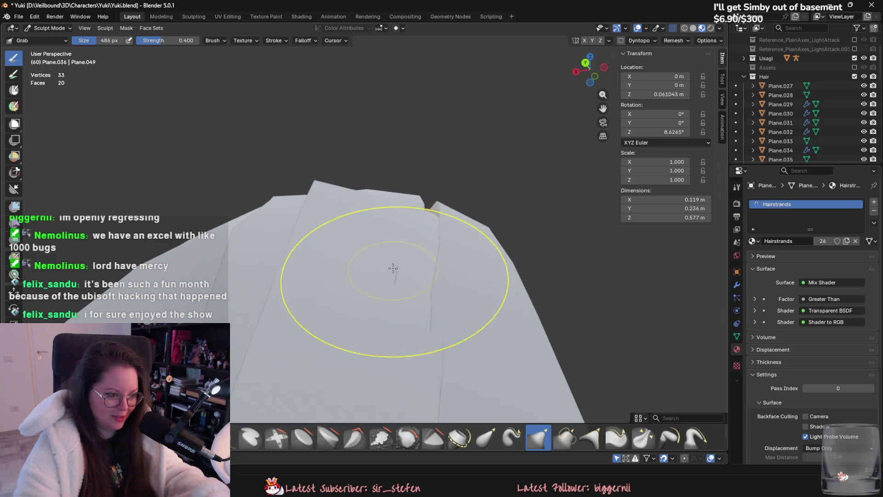
pyautogui.moveTo(394, 270)
pyautogui.mouseDown(button='middle')
pyautogui.moveTo(320, 160)
pyautogui.moveTo(365, 310)
pyautogui.mouseUp(button='middle')
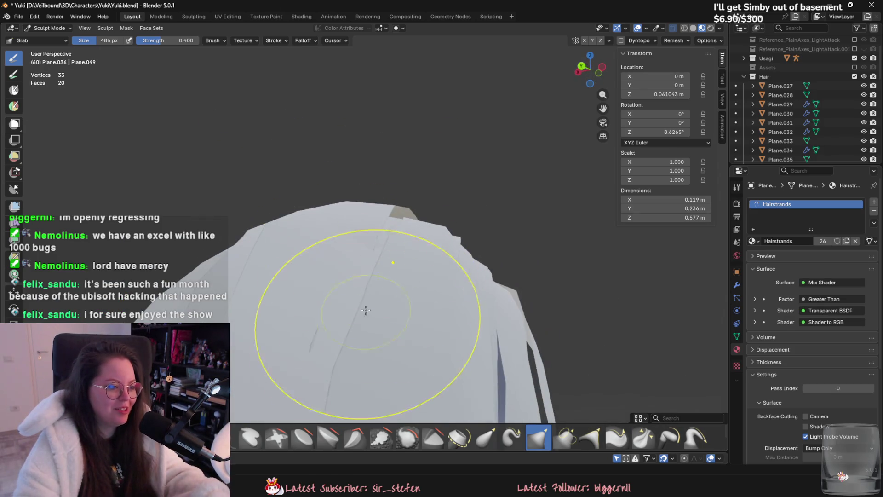
pyautogui.moveTo(319, 346); pyautogui.dragTo(393, 277, button='middle')
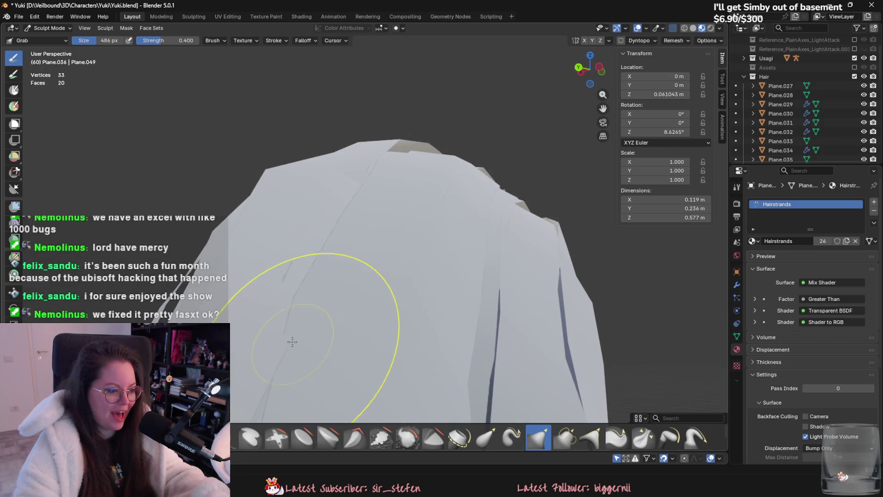
pyautogui.moveTo(365, 232)
pyautogui.mouseDown(button='middle')
pyautogui.moveTo(388, 298)
pyautogui.moveTo(393, 356)
pyautogui.moveTo(405, 254)
pyautogui.moveTo(465, 339)
pyautogui.mouseUp(button='middle')
pyautogui.moveTo(397, 324); pyautogui.dragTo(469, 334)
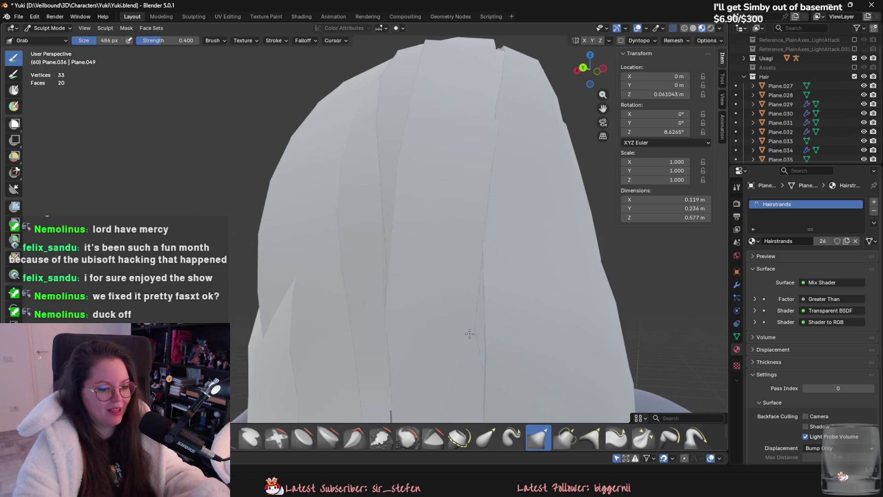
pyautogui.scroll(-2, 487, 318)
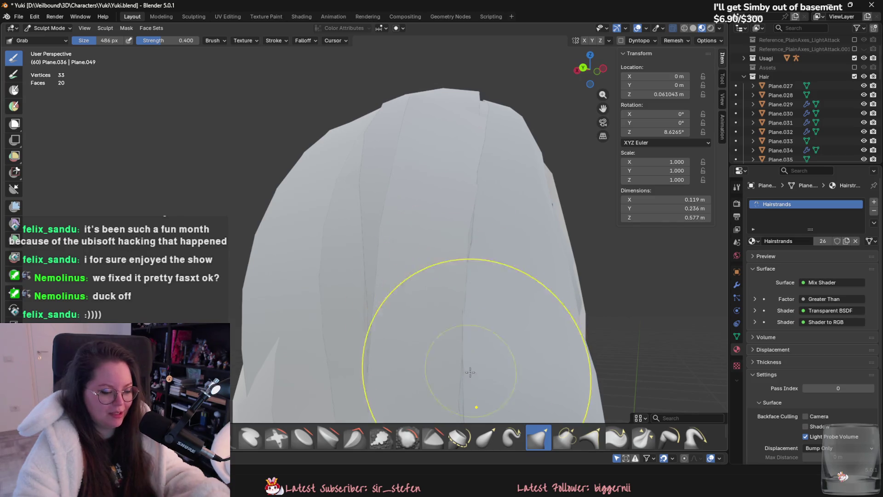
# - Reshape the strand's top over the crown and spread it slightly wider
pyautogui.moveTo(474, 319)
pyautogui.mouseDown(button='middle')
pyautogui.moveTo(458, 265)
pyautogui.moveTo(461, 313)
pyautogui.mouseUp(button='middle')
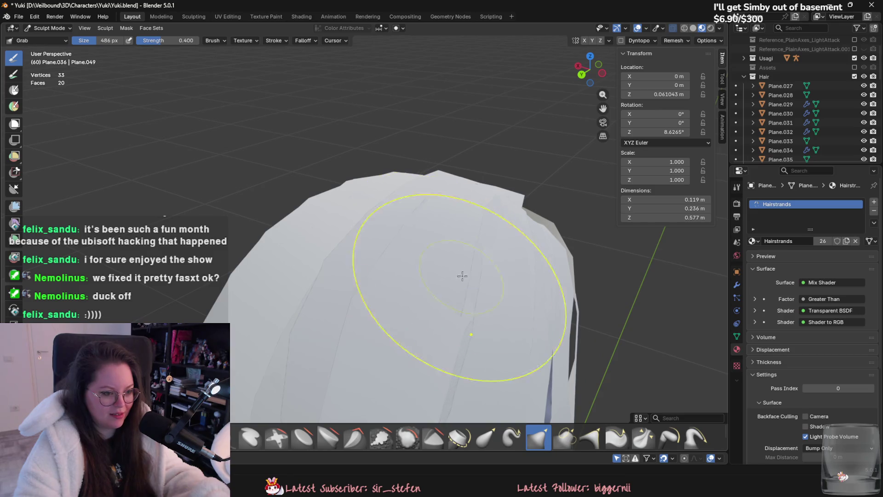
pyautogui.moveTo(461, 276); pyautogui.dragTo(431, 243, button='middle')
pyautogui.moveTo(455, 215); pyautogui.dragTo(424, 267, button='middle')
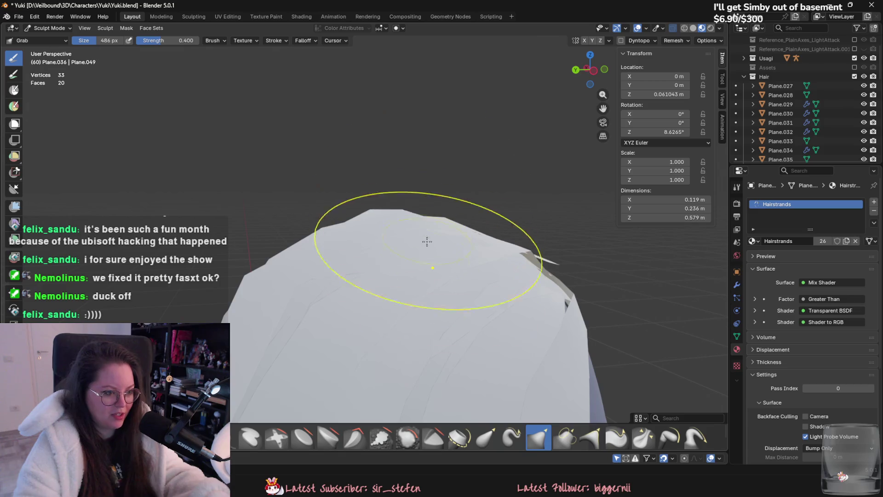
pyautogui.moveTo(438, 241); pyautogui.dragTo(461, 270)
pyautogui.moveTo(461, 271)
pyautogui.mouseDown(button='middle')
pyautogui.moveTo(474, 285)
pyautogui.moveTo(448, 351)
pyautogui.moveTo(472, 343)
pyautogui.mouseUp(button='middle')
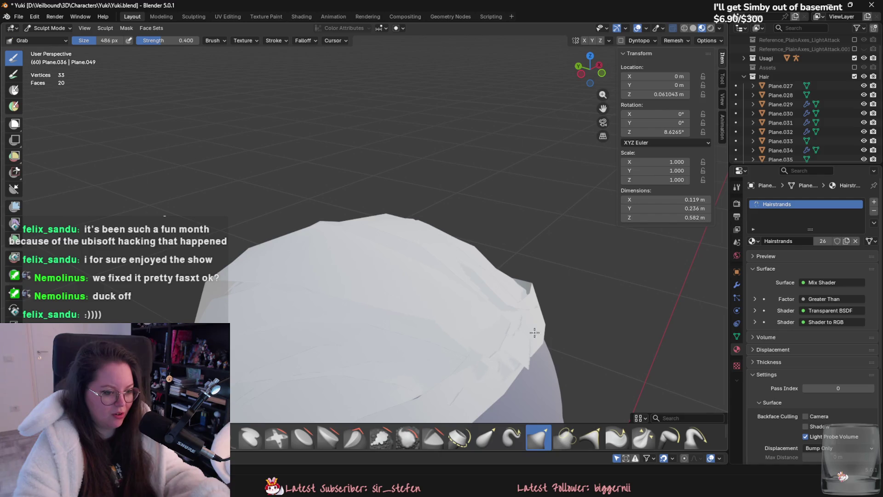
pyautogui.moveTo(492, 373); pyautogui.dragTo(499, 369)
pyautogui.moveTo(499, 368)
pyautogui.mouseDown(button='middle')
pyautogui.moveTo(546, 319)
pyautogui.moveTo(582, 300)
pyautogui.moveTo(423, 324)
pyautogui.mouseUp(button='middle')
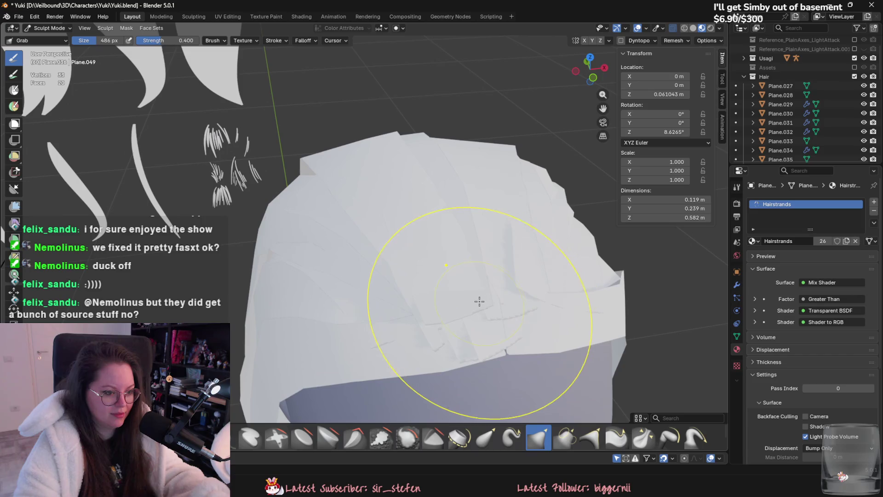
# - Lower and flatten the peak at the strand's top against the crown
pyautogui.moveTo(415, 271)
pyautogui.mouseDown(button='middle')
pyautogui.moveTo(467, 253)
pyautogui.moveTo(508, 255)
pyautogui.moveTo(458, 312)
pyautogui.moveTo(384, 182)
pyautogui.mouseUp(button='middle')
pyautogui.moveTo(383, 182); pyautogui.dragTo(404, 128)
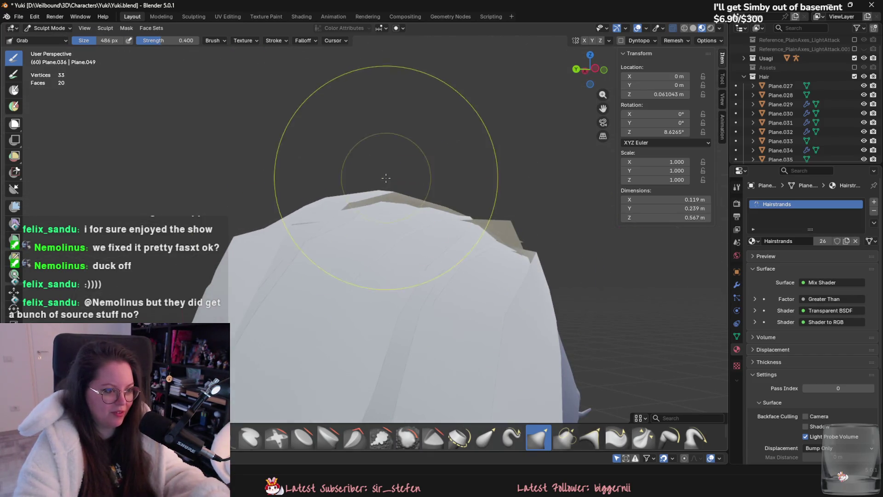
pyautogui.moveTo(404, 128)
pyautogui.mouseDown(button='middle')
pyautogui.moveTo(404, 237)
pyautogui.moveTo(424, 267)
pyautogui.moveTo(372, 240)
pyautogui.moveTo(498, 298)
pyautogui.mouseUp(button='middle')
# - Add a loop cut to Plane.036 in Edit Mode, bringing it to 24 faces, then resume sculpting
pyautogui.click(49, 28)
pyautogui.click(41, 53)
pyautogui.click(336, 233)
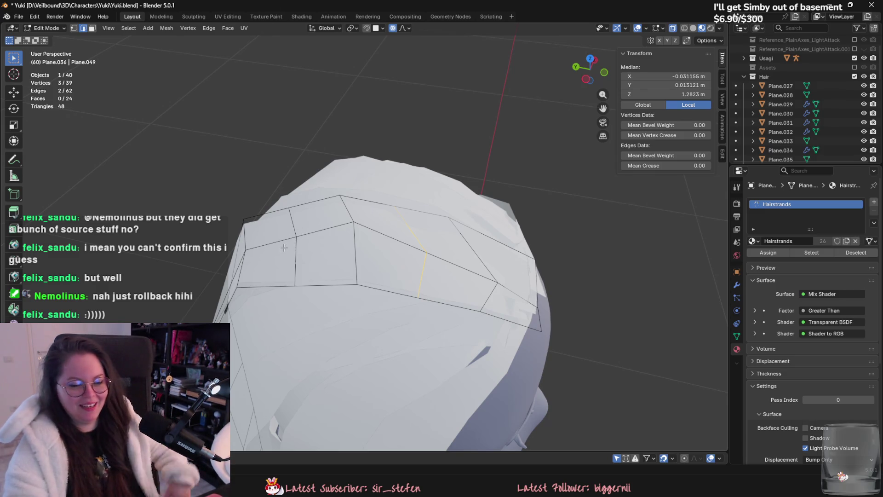
pyautogui.click(58, 29)
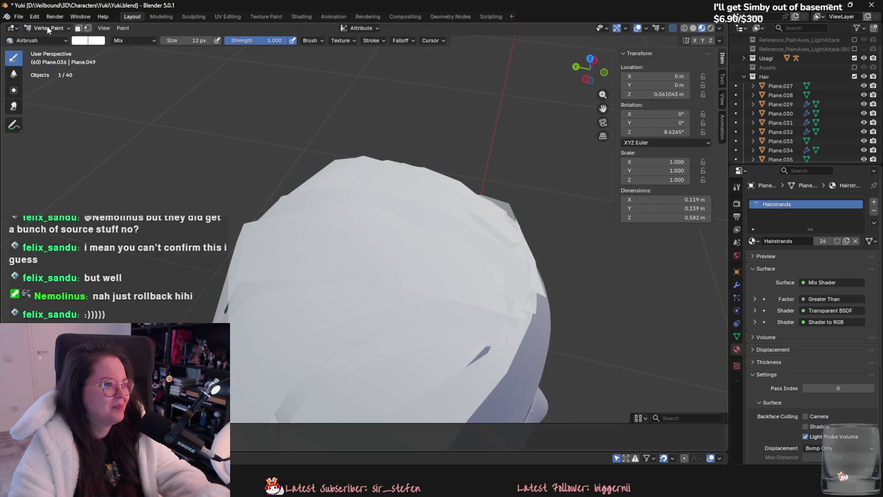
pyautogui.click(47, 28)
pyautogui.click(48, 68)
pyautogui.moveTo(276, 189)
pyautogui.mouseDown(button='middle')
pyautogui.moveTo(431, 267)
pyautogui.moveTo(413, 228)
pyautogui.mouseUp(button='middle')
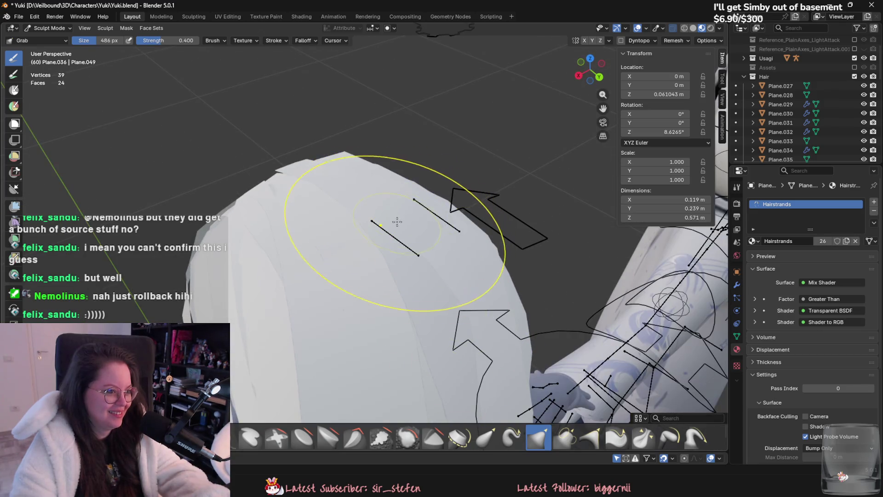
# - Adjust the strand's right edge and shrink the Grab brush radius
pyautogui.moveTo(326, 168); pyautogui.dragTo(459, 253, button='middle')
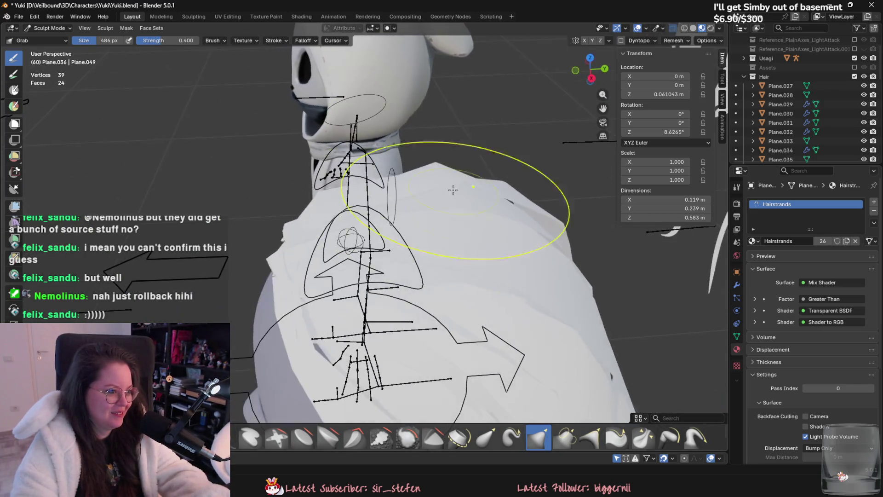
pyautogui.moveTo(459, 253); pyautogui.dragTo(439, 258)
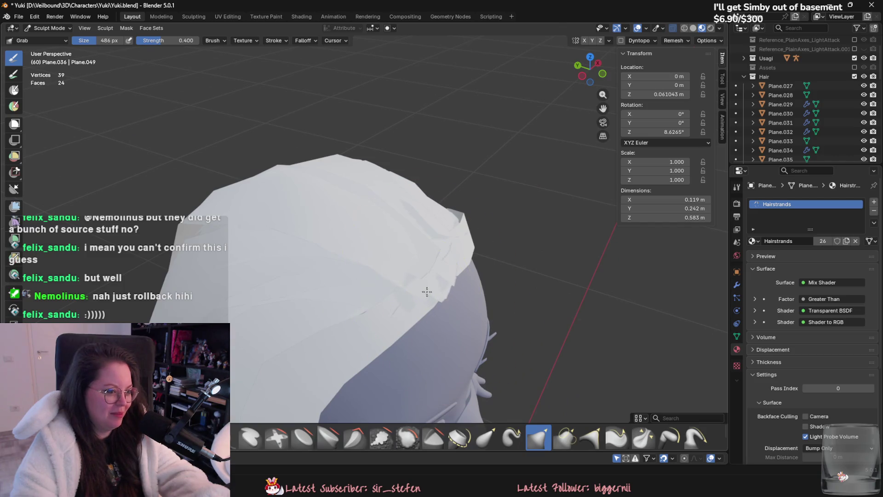
pyautogui.moveTo(419, 246); pyautogui.dragTo(400, 241, button='middle')
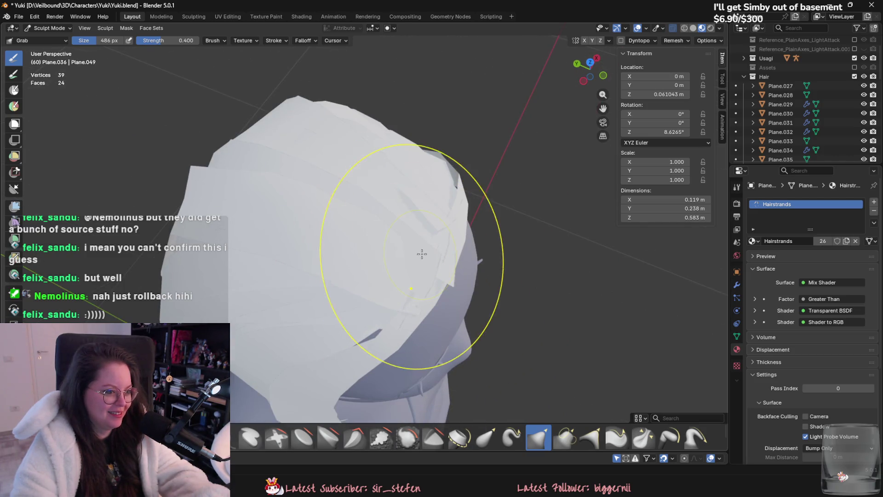
pyautogui.click(449, 266)
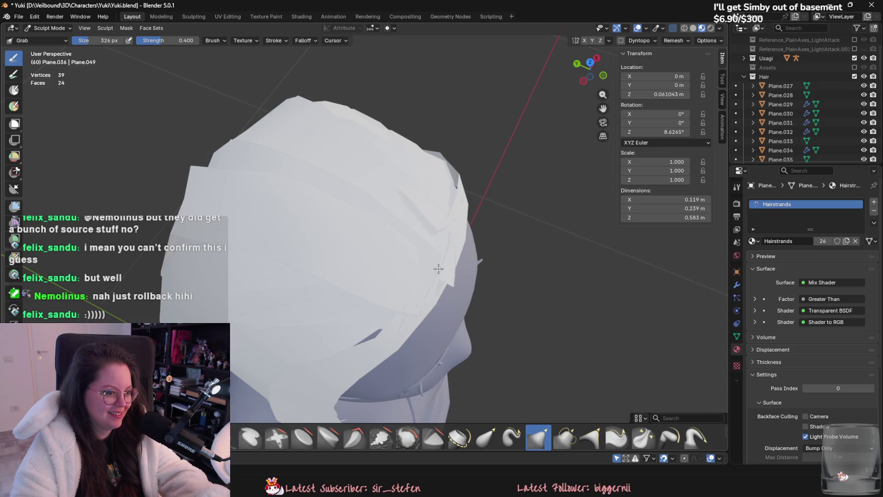
# - Inspect the hair dome from all sides and pull the card's crease into shape
pyautogui.moveTo(439, 269); pyautogui.dragTo(290, 203, button='middle')
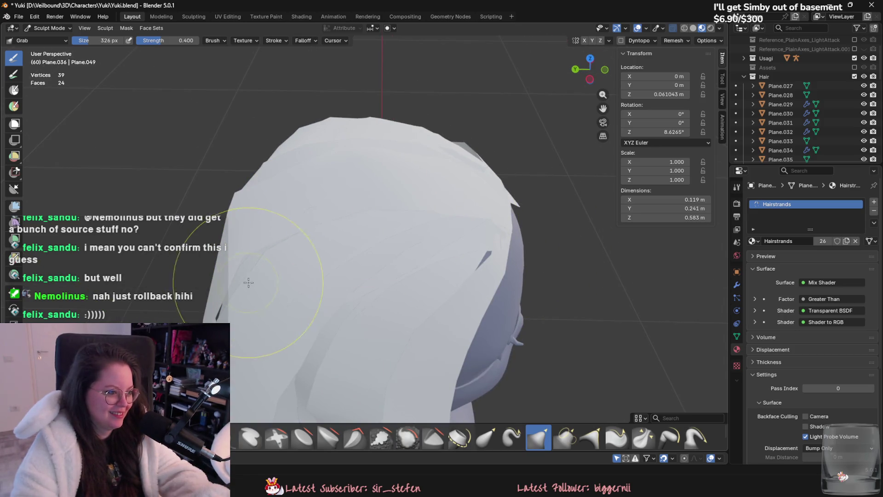
pyautogui.moveTo(249, 282); pyautogui.dragTo(301, 236, button='middle')
pyautogui.moveTo(256, 284)
pyautogui.mouseDown(button='middle')
pyautogui.moveTo(417, 227)
pyautogui.moveTo(427, 202)
pyautogui.moveTo(306, 148)
pyautogui.moveTo(316, 168)
pyautogui.moveTo(462, 216)
pyautogui.mouseUp(button='middle')
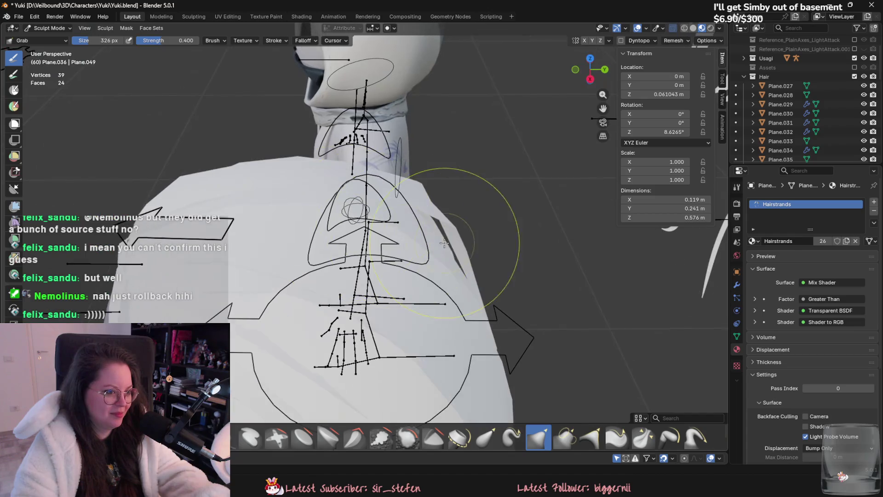
pyautogui.moveTo(409, 244); pyautogui.dragTo(291, 221, button='middle')
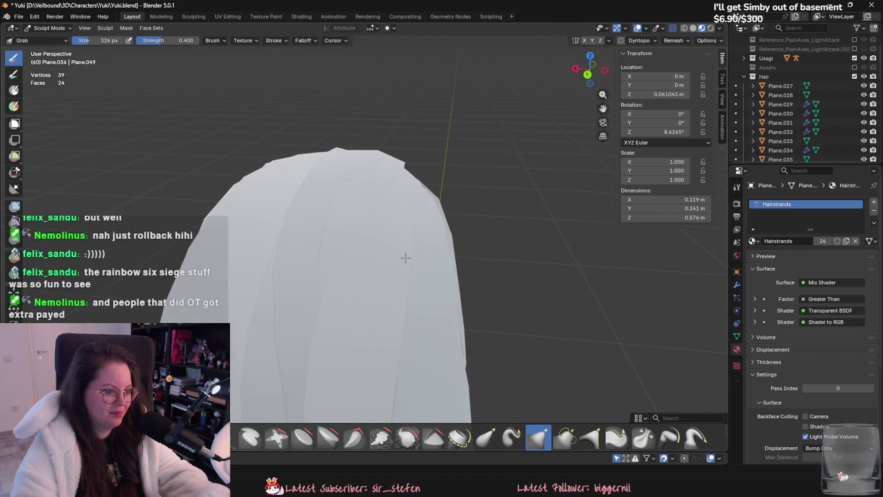
pyautogui.moveTo(352, 282)
pyautogui.mouseDown(button='middle')
pyautogui.moveTo(384, 294)
pyautogui.moveTo(426, 284)
pyautogui.mouseUp(button='middle')
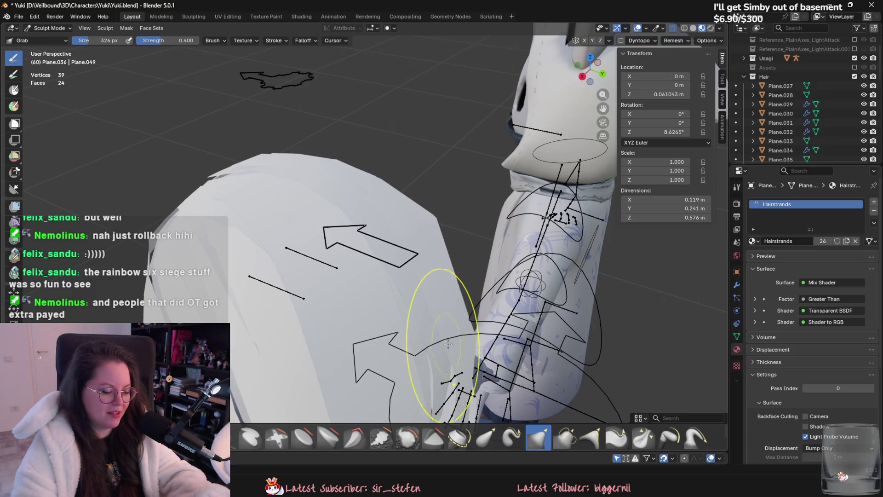
pyautogui.moveTo(447, 344); pyautogui.dragTo(409, 284, button='middle')
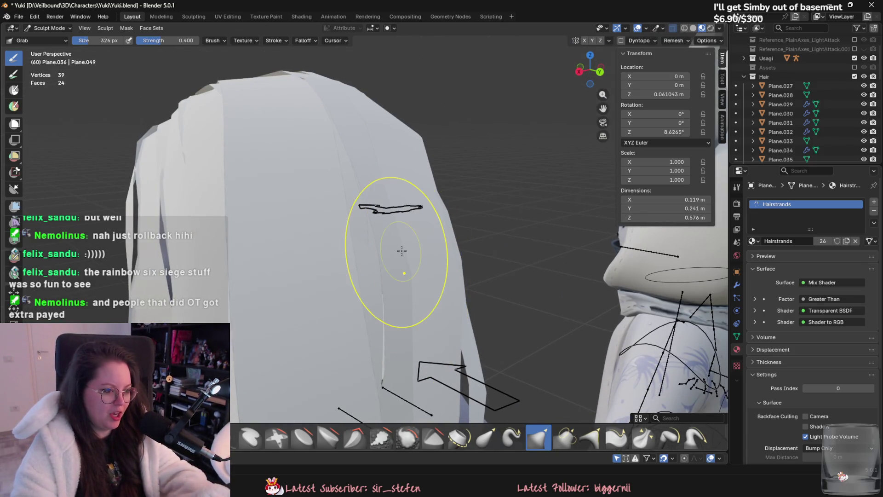
pyautogui.moveTo(420, 256)
pyautogui.mouseDown(button='middle')
pyautogui.moveTo(302, 287)
pyautogui.moveTo(325, 315)
pyautogui.mouseUp(button='middle')
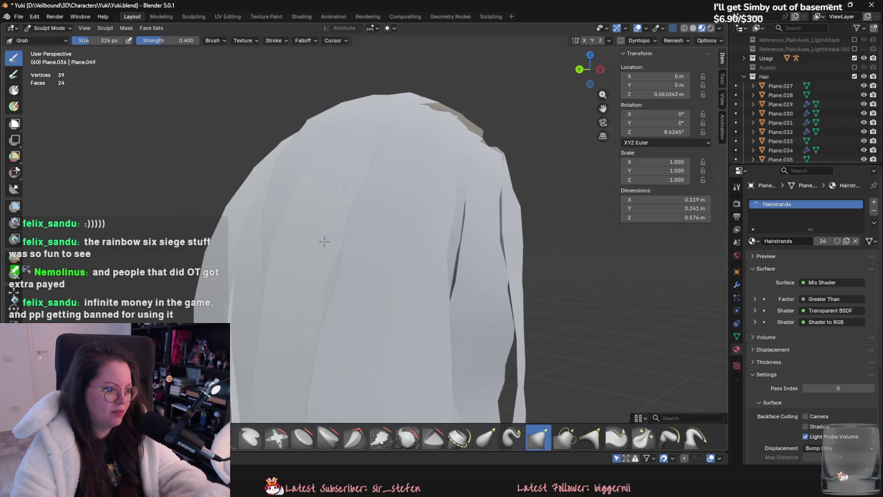
pyautogui.moveTo(350, 217)
pyautogui.mouseDown(button='middle')
pyautogui.moveTo(317, 262)
pyautogui.moveTo(467, 245)
pyautogui.mouseUp(button='middle')
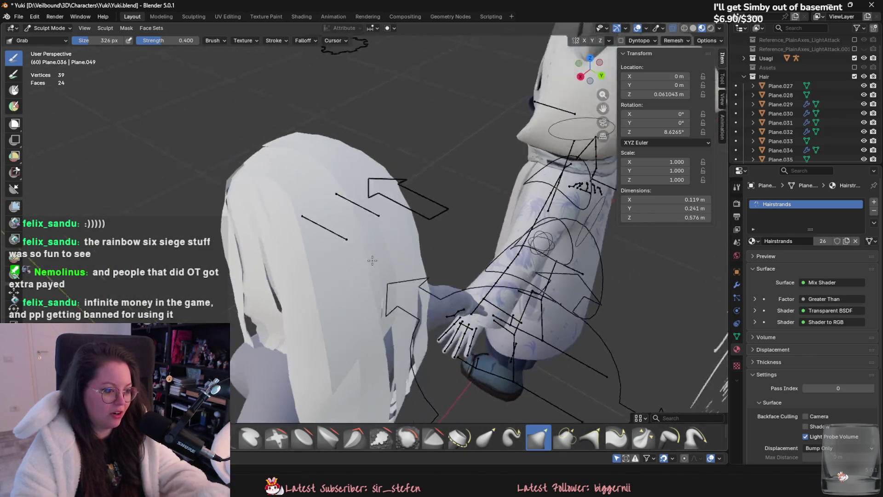
pyautogui.moveTo(467, 246); pyautogui.dragTo(355, 260)
# - Stop sculpting Plane.036 and return to Object Mode
pyautogui.moveTo(327, 274); pyautogui.dragTo(415, 207, button='middle')
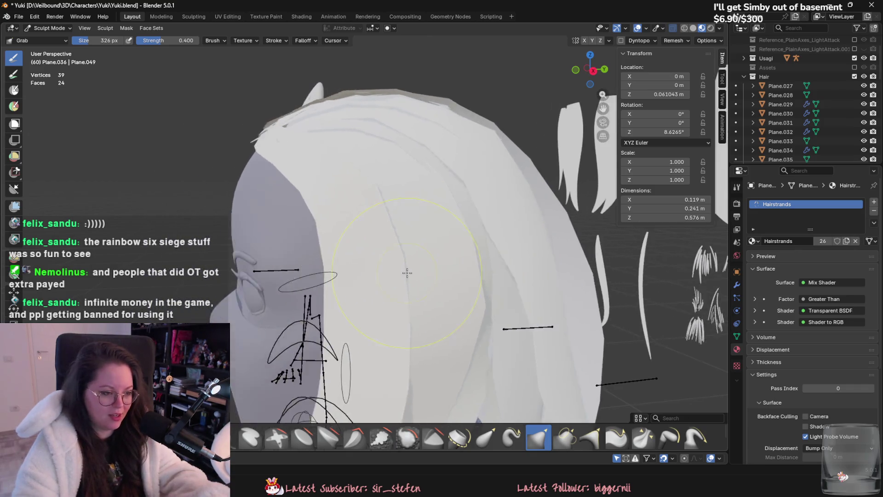
pyautogui.scroll(-5, 503, 148)
pyautogui.scroll(6, 477, 318)
pyautogui.scroll(-3, 477, 318)
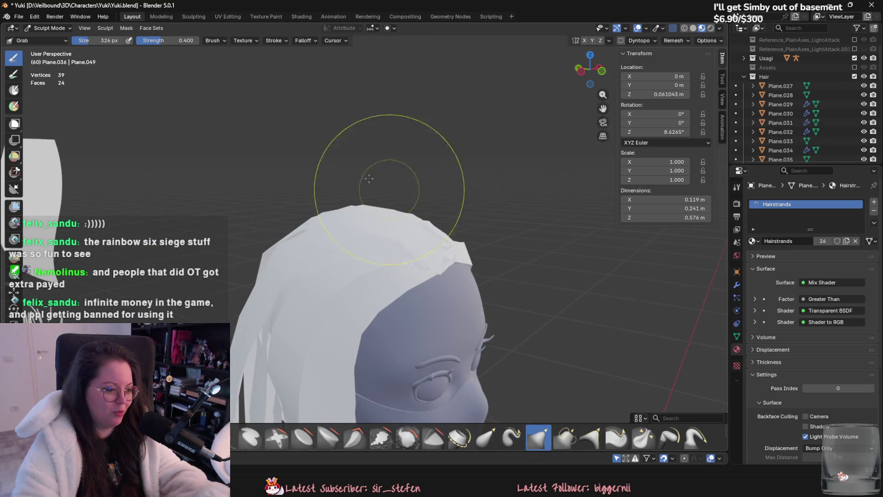
pyautogui.click(47, 27)
pyautogui.moveTo(414, 239); pyautogui.dragTo(364, 267, button='middle')
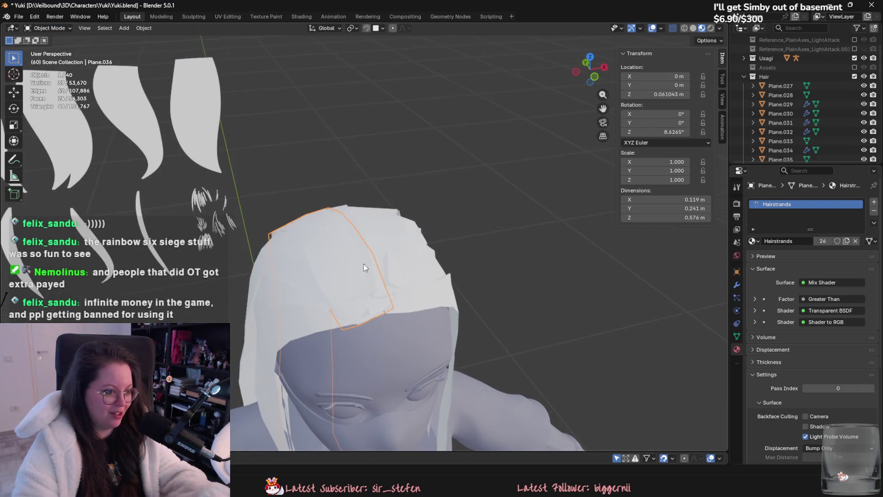
# - Briefly sculpt the Plane.033 hair card, then return to object mode
pyautogui.click(380, 236)
pyautogui.moveTo(380, 236); pyautogui.dragTo(349, 225, button='middle')
pyautogui.click(48, 28)
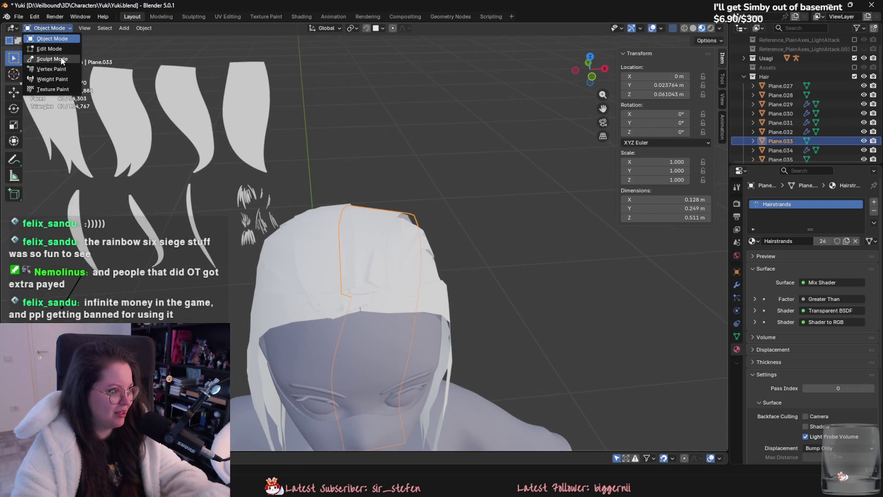
pyautogui.click(48, 60)
pyautogui.moveTo(394, 255)
pyautogui.mouseDown(button='middle')
pyautogui.moveTo(405, 238)
pyautogui.moveTo(401, 229)
pyautogui.moveTo(422, 275)
pyautogui.mouseUp(button='middle')
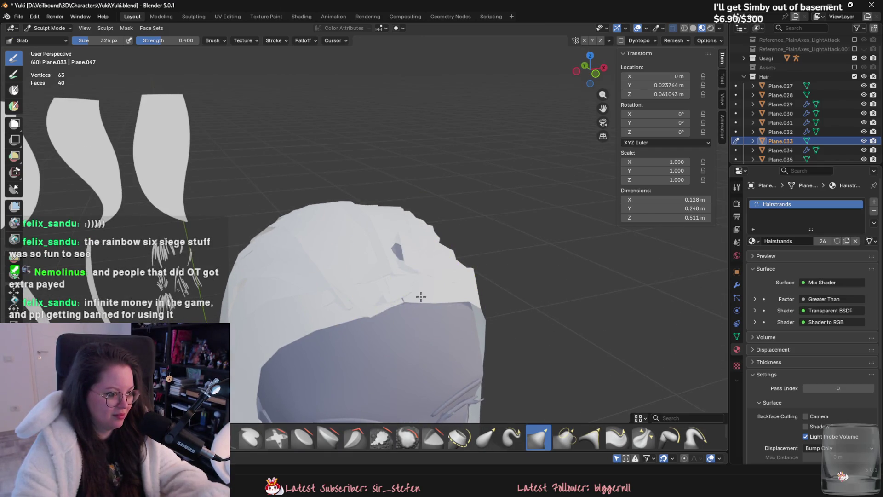
pyautogui.click(56, 33)
pyautogui.click(49, 40)
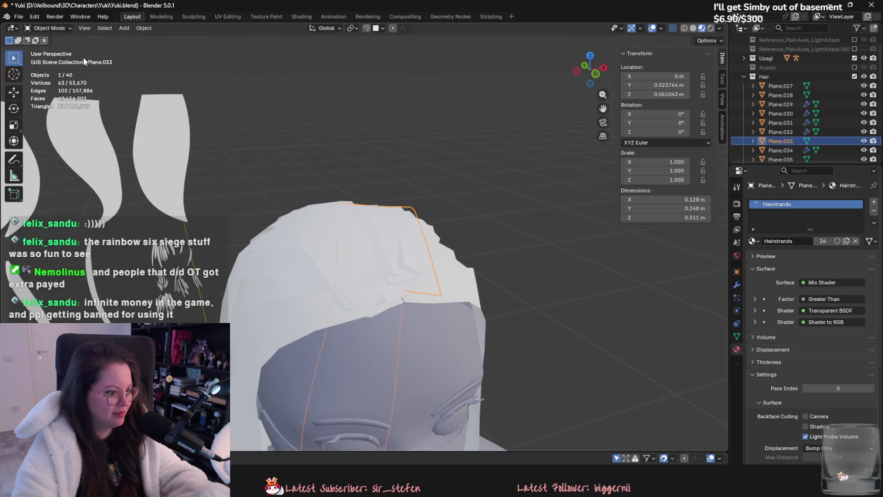
# - Sculpt the Plane.029 crown card so it sits snugly on Yuki's head at about 0.222 m depth
pyautogui.click(384, 285)
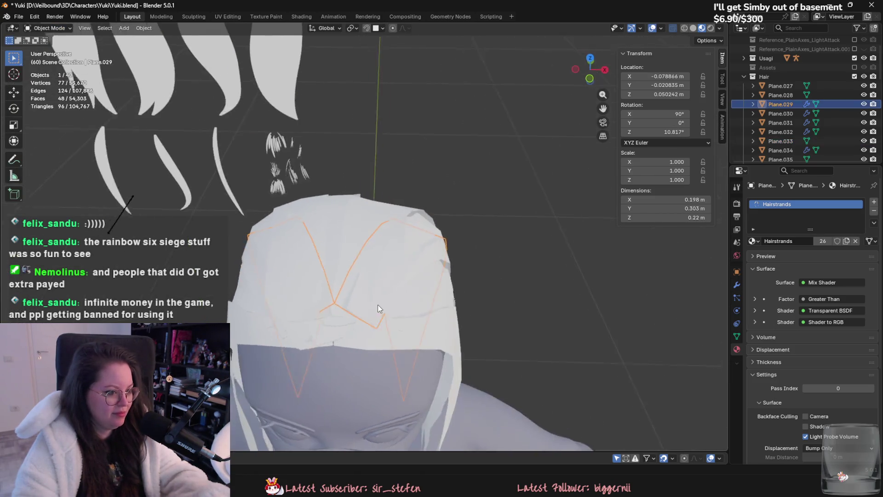
pyautogui.click(49, 28)
pyautogui.click(49, 59)
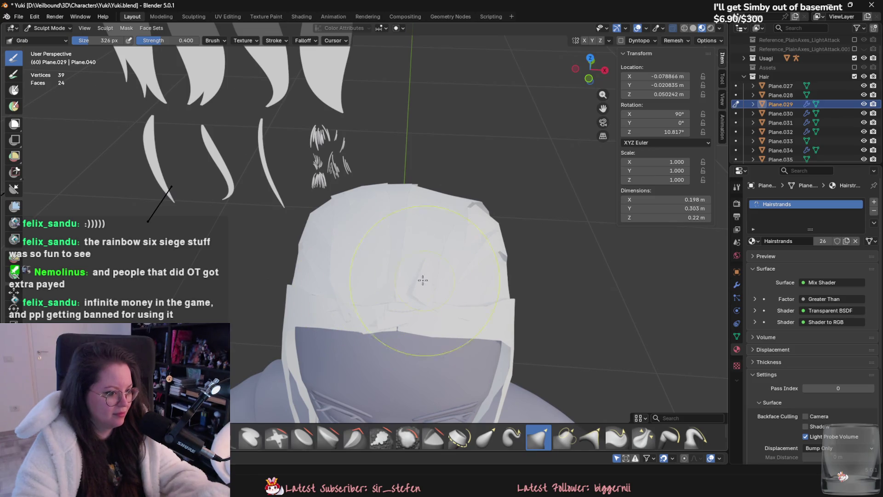
pyautogui.moveTo(355, 277)
pyautogui.mouseDown(button='middle')
pyautogui.moveTo(444, 227)
pyautogui.moveTo(390, 295)
pyautogui.moveTo(468, 256)
pyautogui.mouseUp(button='middle')
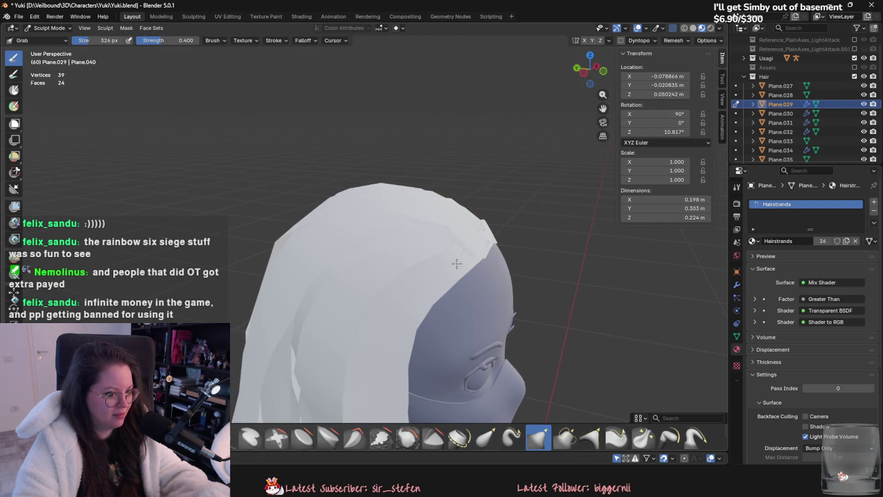
pyautogui.moveTo(449, 270)
pyautogui.mouseDown(button='middle')
pyautogui.moveTo(390, 333)
pyautogui.moveTo(393, 292)
pyautogui.moveTo(363, 325)
pyautogui.moveTo(309, 266)
pyautogui.moveTo(247, 265)
pyautogui.moveTo(217, 217)
pyautogui.moveTo(310, 227)
pyautogui.mouseUp(button='middle')
pyautogui.click(48, 28)
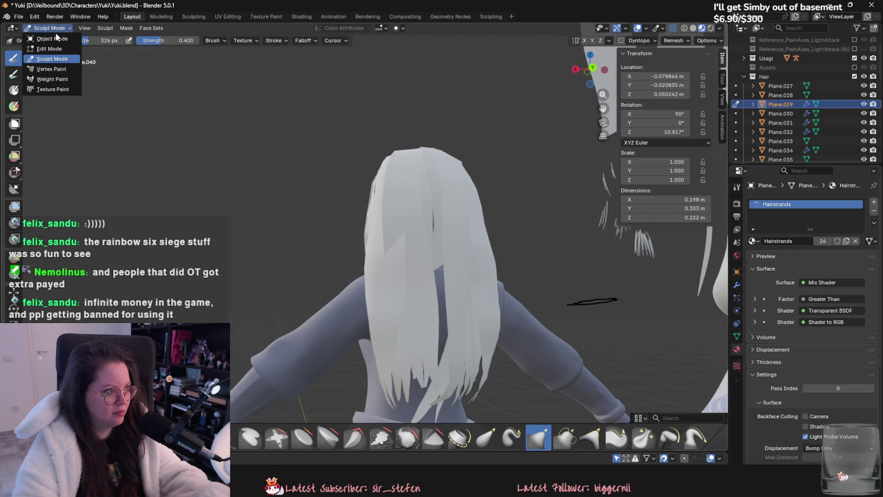
# - Sculpt the long Plane.033 back strand, pulling it into shape behind her shoulders
pyautogui.click(425, 216)
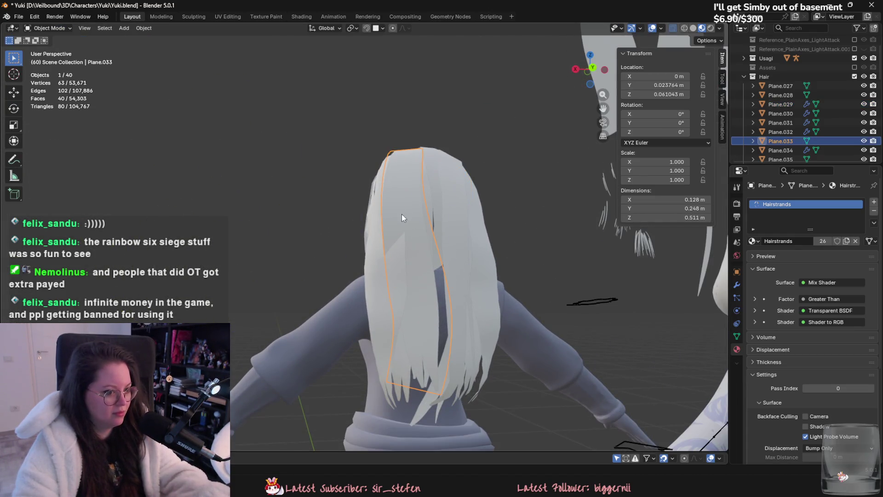
pyautogui.click(44, 27)
pyautogui.click(49, 66)
pyautogui.moveTo(405, 228)
pyautogui.mouseDown(button='middle')
pyautogui.moveTo(438, 287)
pyautogui.moveTo(456, 265)
pyautogui.mouseUp(button='middle')
pyautogui.moveTo(456, 265)
pyautogui.mouseDown()
pyautogui.moveTo(462, 236)
pyautogui.moveTo(449, 329)
pyautogui.mouseUp()
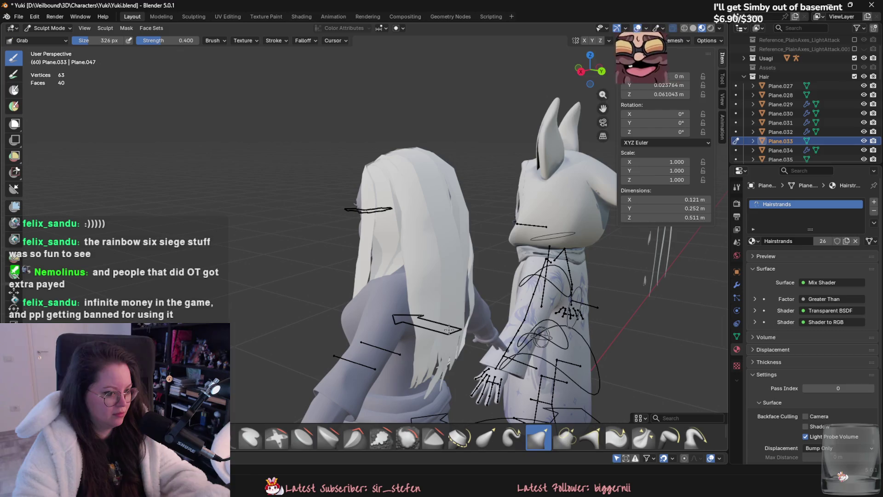
pyautogui.moveTo(448, 329); pyautogui.dragTo(436, 237, button='middle')
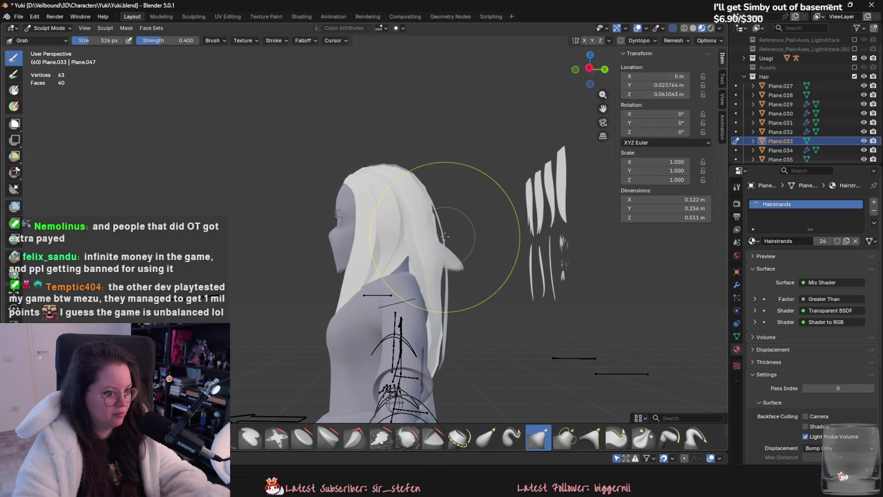
pyautogui.moveTo(445, 236); pyautogui.dragTo(443, 235)
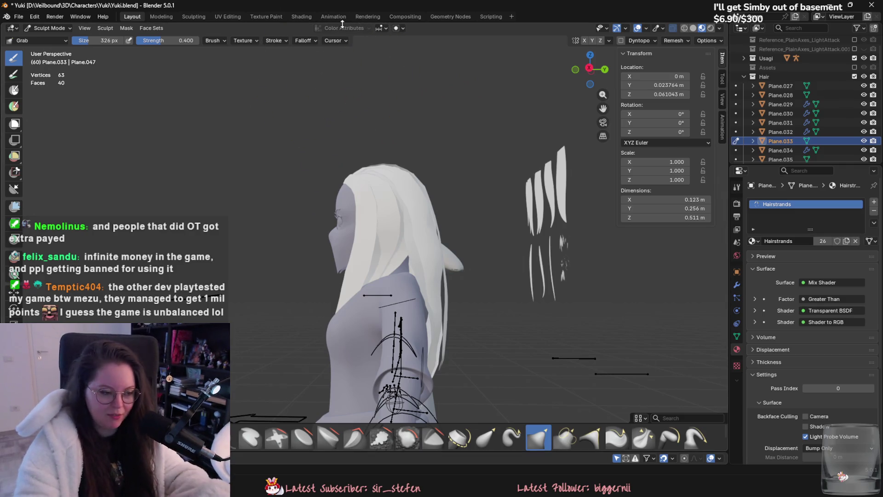
# - Inspect the back strand from several angles at about 0.512 m tall and return to object mode
pyautogui.moveTo(489, 167)
pyautogui.mouseDown(button='middle')
pyautogui.moveTo(461, 268)
pyautogui.moveTo(424, 300)
pyautogui.mouseUp(button='middle')
pyautogui.scroll(1, 412, 283)
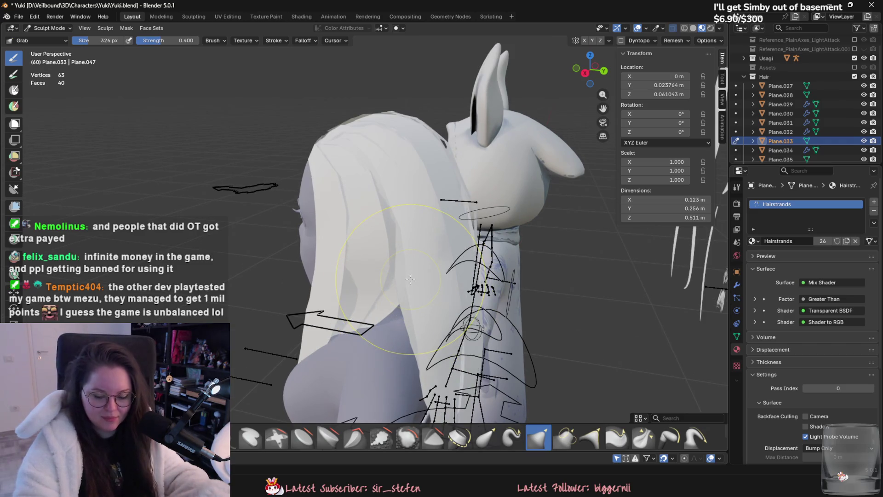
pyautogui.moveTo(467, 216)
pyautogui.mouseDown(button='middle')
pyautogui.moveTo(483, 158)
pyautogui.moveTo(366, 222)
pyautogui.moveTo(315, 208)
pyautogui.moveTo(404, 237)
pyautogui.moveTo(424, 213)
pyautogui.moveTo(417, 163)
pyautogui.moveTo(413, 204)
pyautogui.mouseUp(button='middle')
pyautogui.moveTo(420, 239)
pyautogui.mouseDown(button='middle')
pyautogui.moveTo(427, 287)
pyautogui.moveTo(404, 345)
pyautogui.moveTo(366, 306)
pyautogui.moveTo(359, 338)
pyautogui.mouseUp(button='middle')
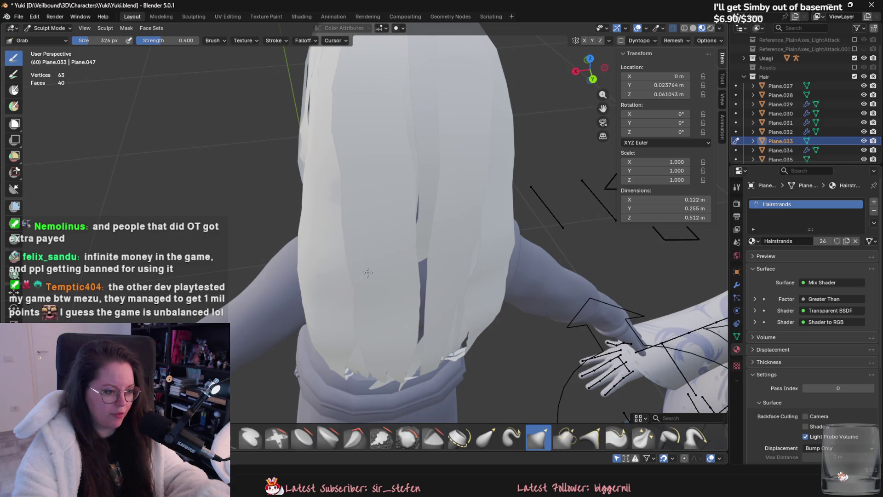
pyautogui.moveTo(368, 273)
pyautogui.mouseDown(button='middle')
pyautogui.moveTo(398, 312)
pyautogui.moveTo(331, 285)
pyautogui.moveTo(375, 255)
pyautogui.moveTo(419, 283)
pyautogui.moveTo(423, 243)
pyautogui.moveTo(483, 325)
pyautogui.mouseUp(button='middle')
pyautogui.scroll(2, 426, 319)
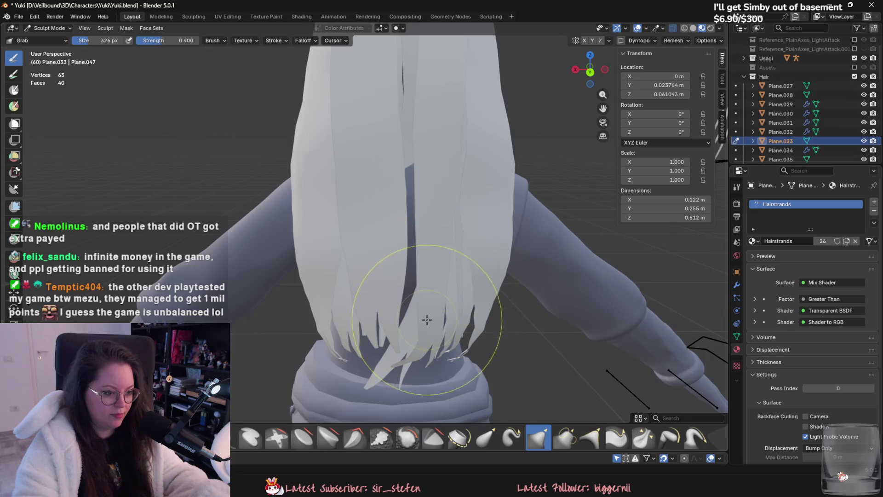
pyautogui.moveTo(427, 319); pyautogui.dragTo(276, 207, button='middle')
pyautogui.click(48, 28)
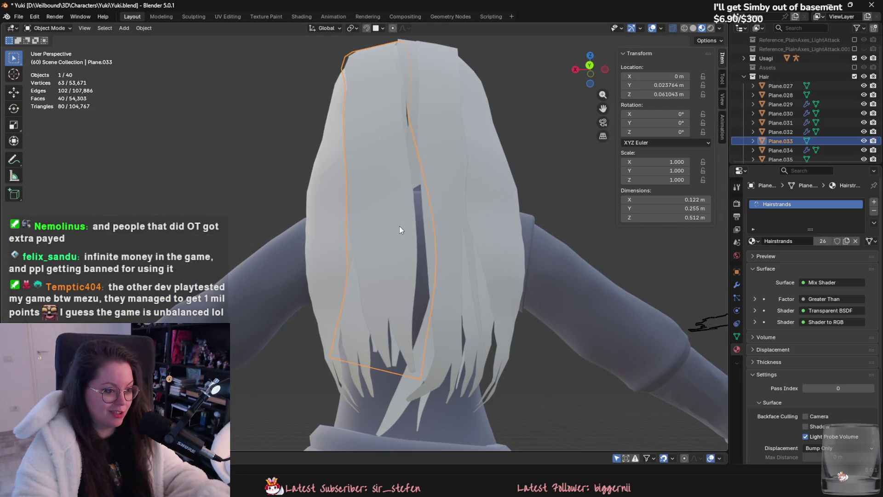
pyautogui.moveTo(399, 229)
pyautogui.mouseDown(button='middle')
pyautogui.moveTo(411, 314)
pyautogui.moveTo(493, 336)
pyautogui.moveTo(436, 262)
pyautogui.mouseUp(button='middle')
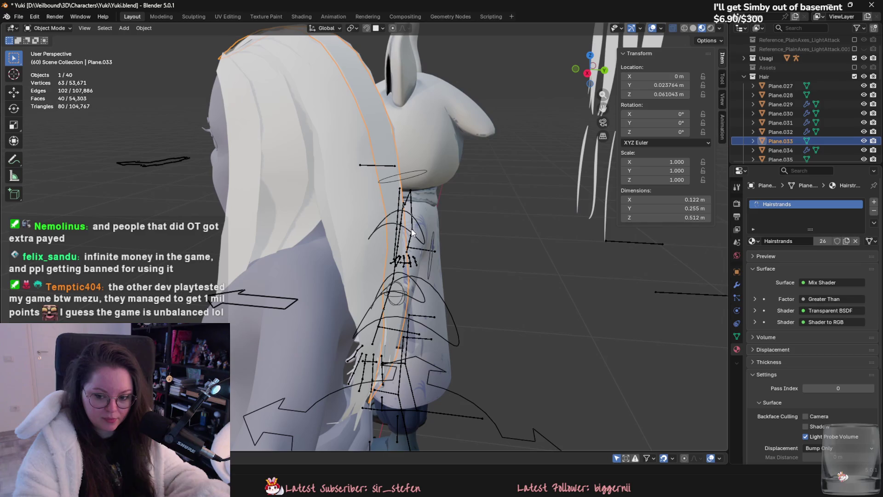
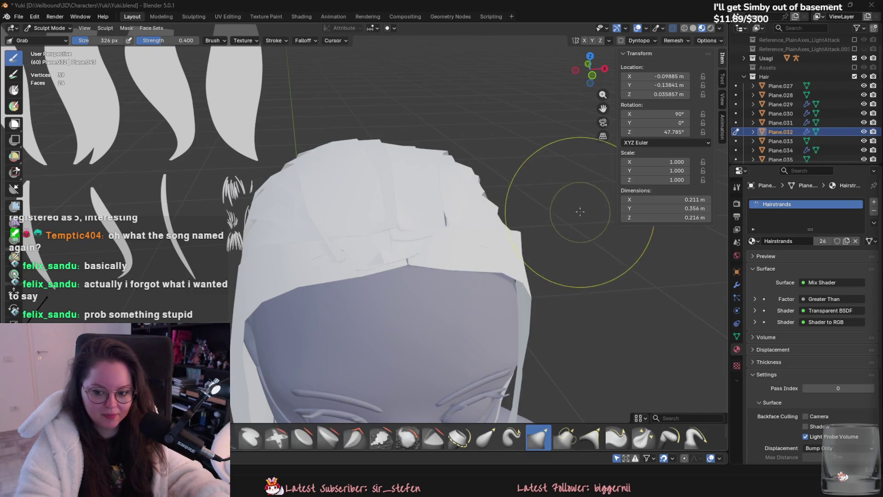
# - Frame the head closer and switch from Sculpt Mode back to Object Mode
pyautogui.moveTo(558, 211)
pyautogui.mouseDown(button='middle')
pyautogui.moveTo(581, 200)
pyautogui.moveTo(573, 276)
pyautogui.moveTo(290, 172)
pyautogui.mouseUp(button='middle')
pyautogui.click(49, 27)
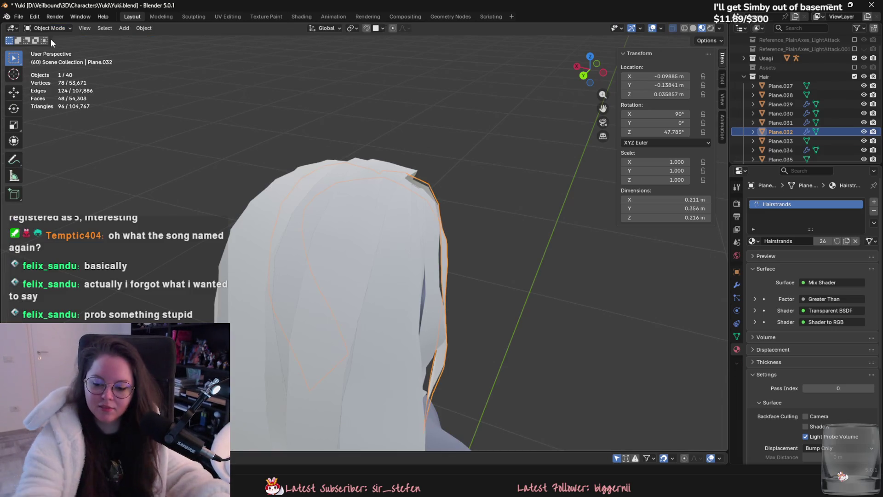
pyautogui.write('pureref')
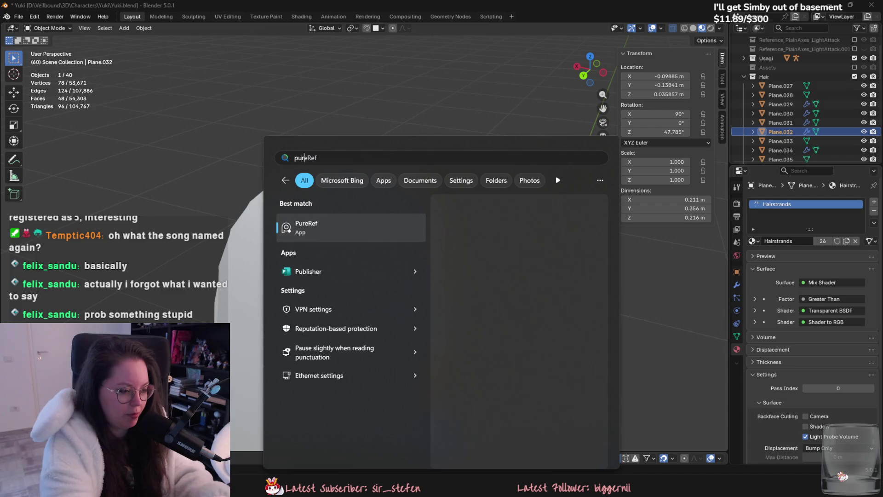
# - Launch PureRef, choose Ask later on autosave recovery, and park the board left of the scene
pyautogui.press('Return')
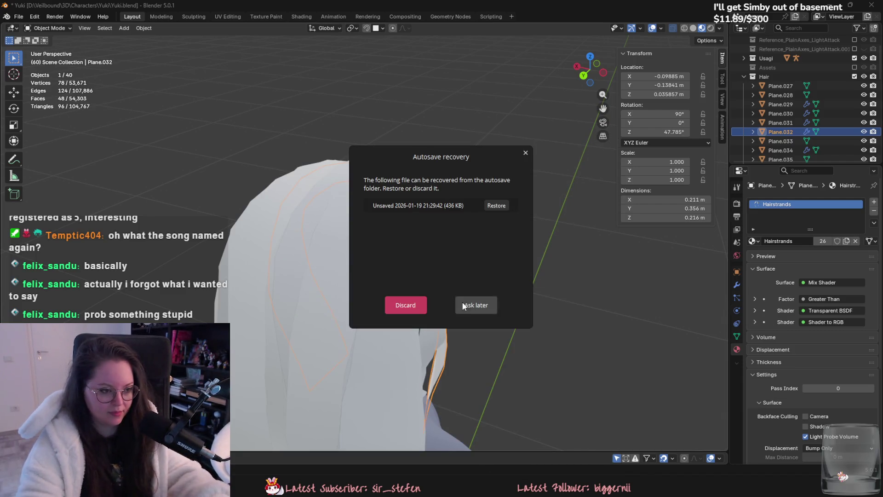
pyautogui.click(495, 206)
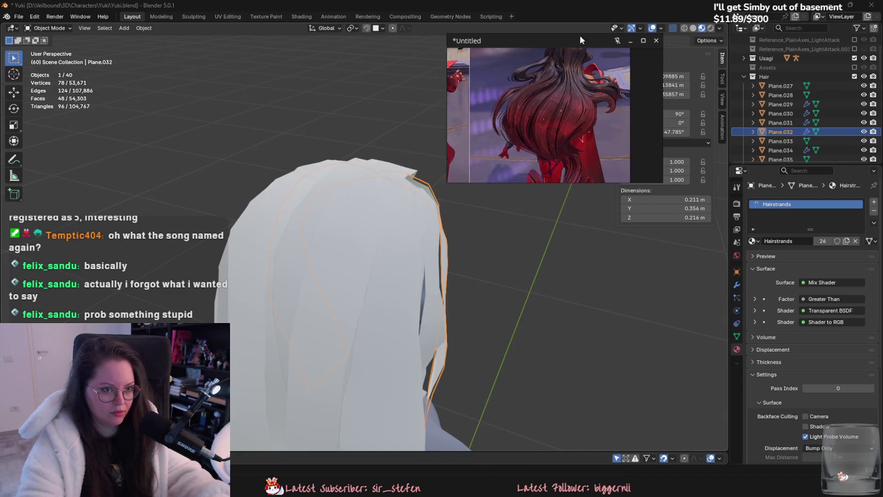
pyautogui.moveTo(597, 43); pyautogui.dragTo(548, 41)
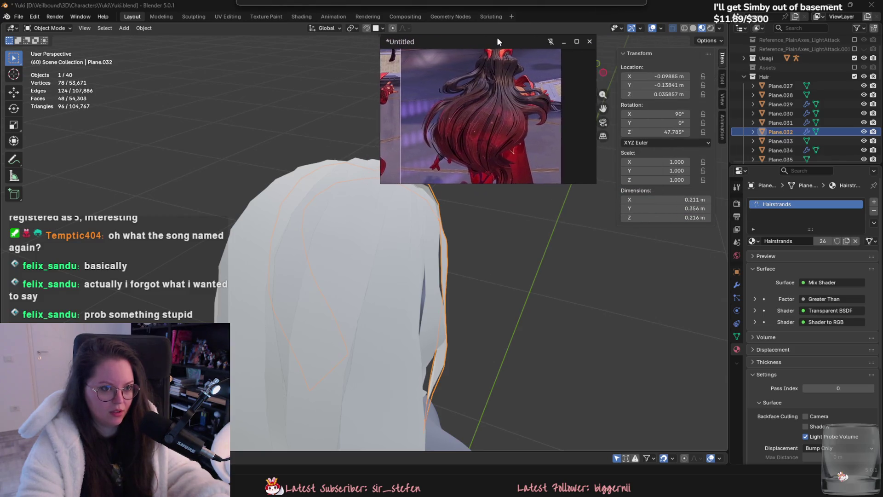
# - Deselect the hair card and shift the Blender view to the left
pyautogui.click(488, 260)
pyautogui.scroll(-3, 518, 247)
pyautogui.scroll(-3, 386, 250)
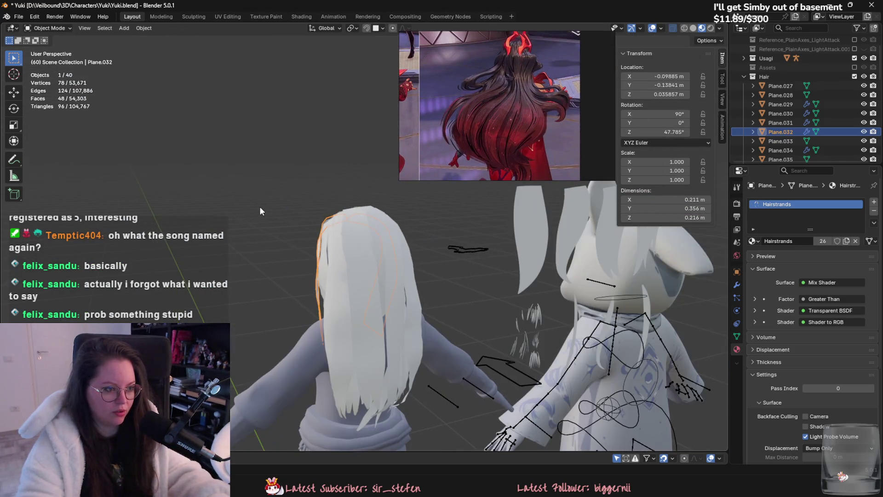
pyautogui.scroll(-3, 311, 241)
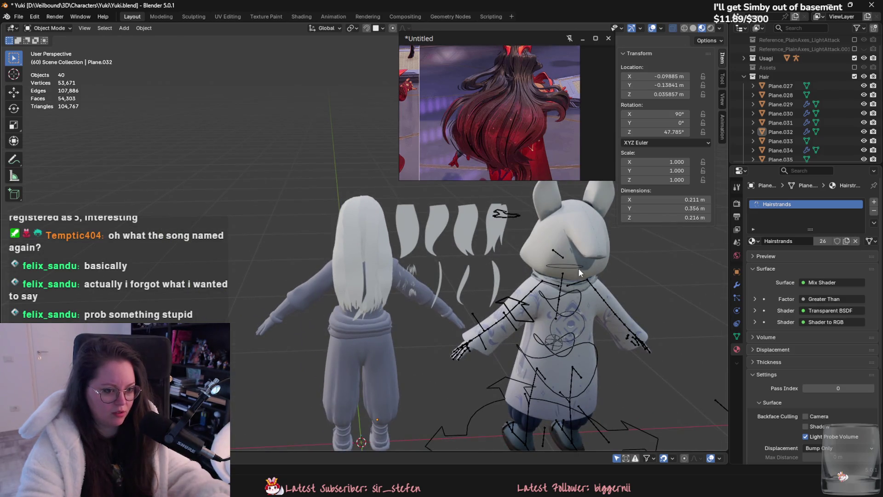
pyautogui.keyDown('shift'); pyautogui.moveTo(580, 274); pyautogui.dragTo(524, 278, button='middle'); pyautogui.keyUp('shift')
pyautogui.click(524, 279)
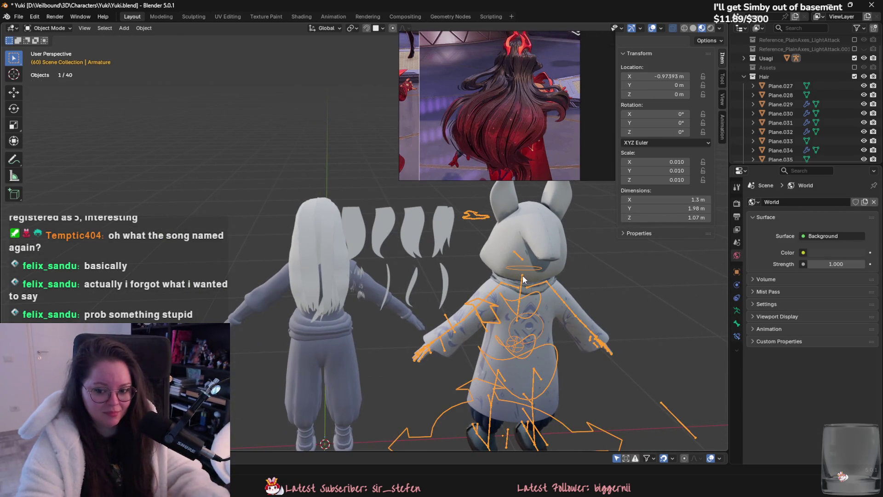
# - Hide the rabbit character with H and reframe the view so Yuki fills it
pyautogui.click(522, 279)
pyautogui.press('h')
pyautogui.moveTo(546, 245); pyautogui.dragTo(719, 221, button='middle')
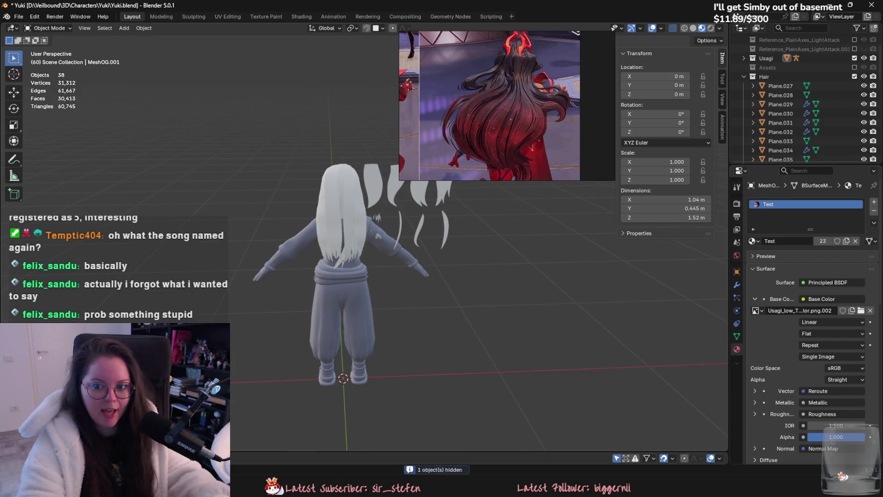
pyautogui.moveTo(372, 230); pyautogui.dragTo(407, 277, button='middle')
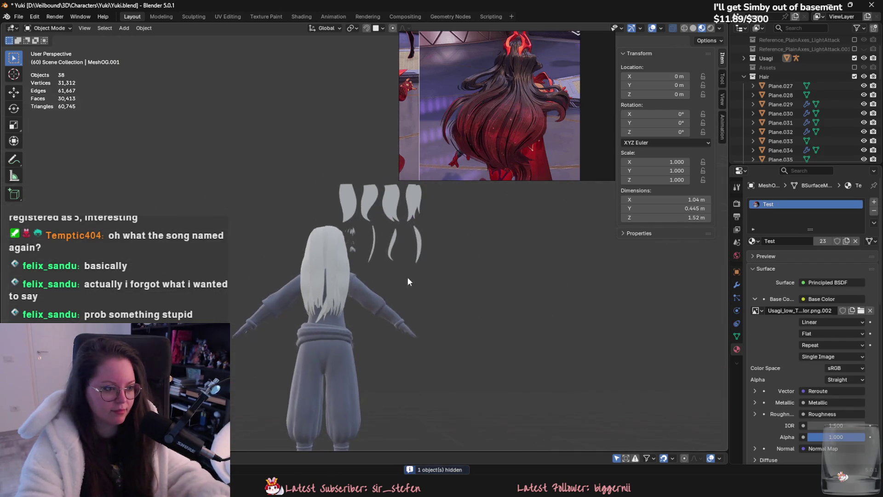
pyautogui.scroll(4, 413, 275)
# - Sculpt the long back hair card (Plane.037) narrower and shorter with the Grab brush against the PureRef back view
pyautogui.click(395, 314)
pyautogui.scroll(3, 396, 314)
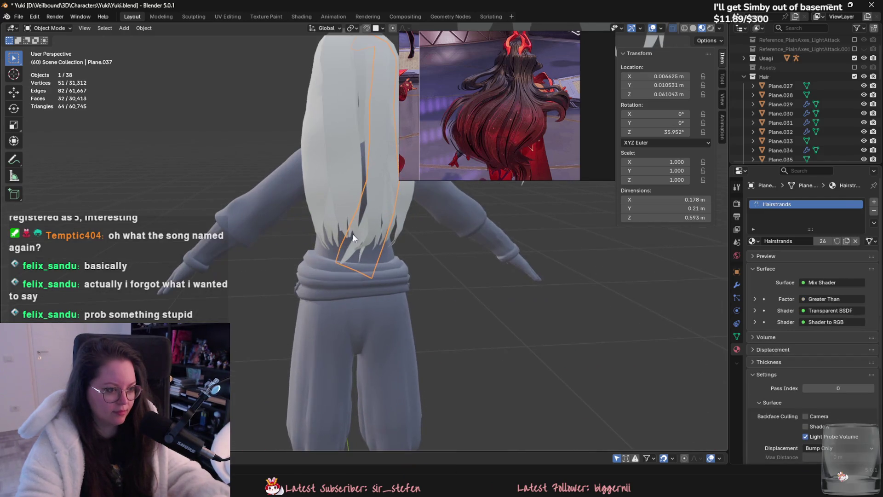
pyautogui.click(50, 58)
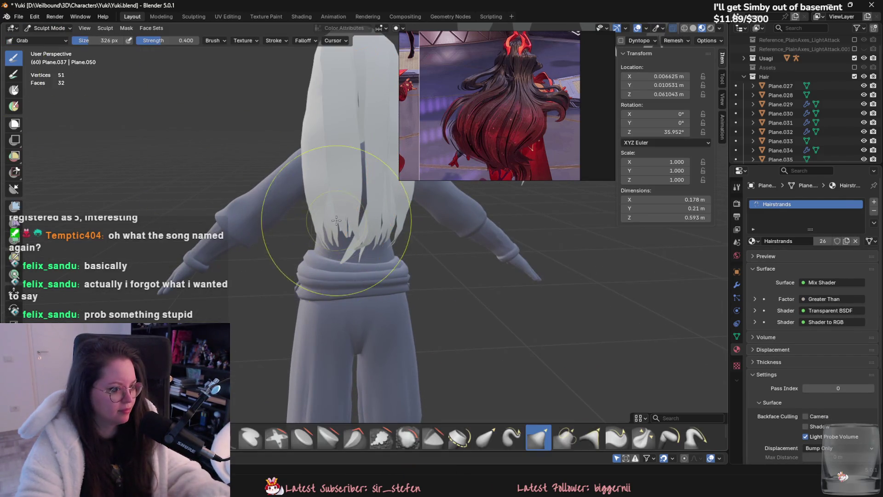
pyautogui.moveTo(381, 226)
pyautogui.mouseDown(button='middle')
pyautogui.moveTo(377, 250)
pyautogui.moveTo(351, 278)
pyautogui.moveTo(415, 303)
pyautogui.moveTo(428, 321)
pyautogui.moveTo(297, 255)
pyautogui.moveTo(377, 255)
pyautogui.moveTo(301, 291)
pyautogui.moveTo(469, 249)
pyautogui.moveTo(305, 276)
pyautogui.mouseUp(button='middle')
pyautogui.scroll(-3, 375, 241)
pyautogui.scroll(-3, 375, 241)
pyautogui.scroll(-3, 378, 255)
pyautogui.scroll(2, 377, 253)
pyautogui.scroll(2, 377, 254)
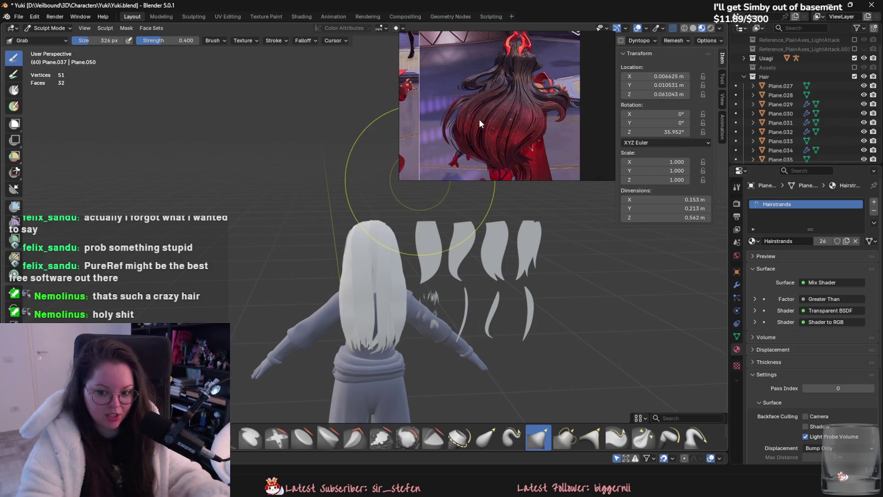
pyautogui.scroll(-2, 466, 100)
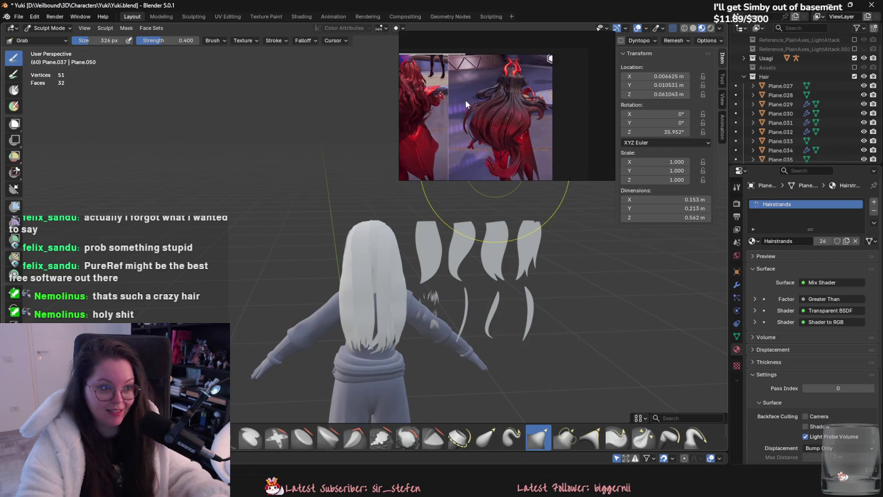
pyautogui.scroll(1, 466, 100)
pyautogui.scroll(1, 516, 115)
pyautogui.scroll(1, 489, 117)
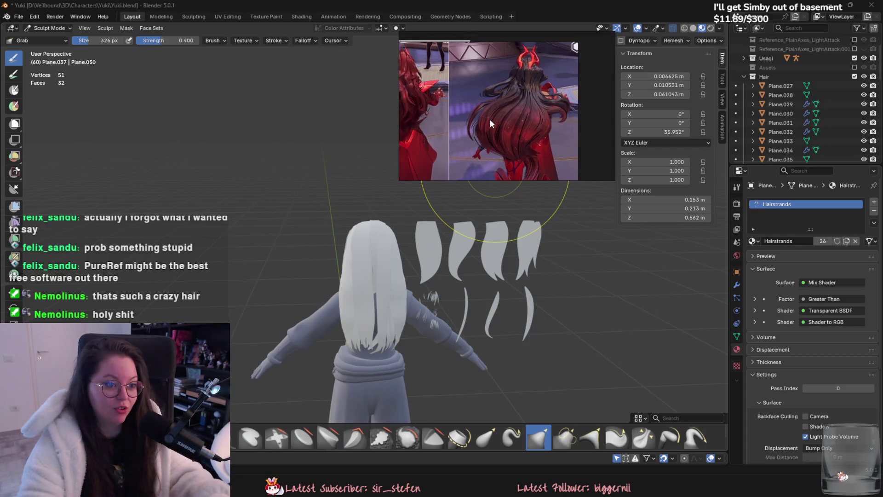
pyautogui.scroll(1, 491, 119)
pyautogui.scroll(1, 524, 122)
pyautogui.scroll(1, 512, 130)
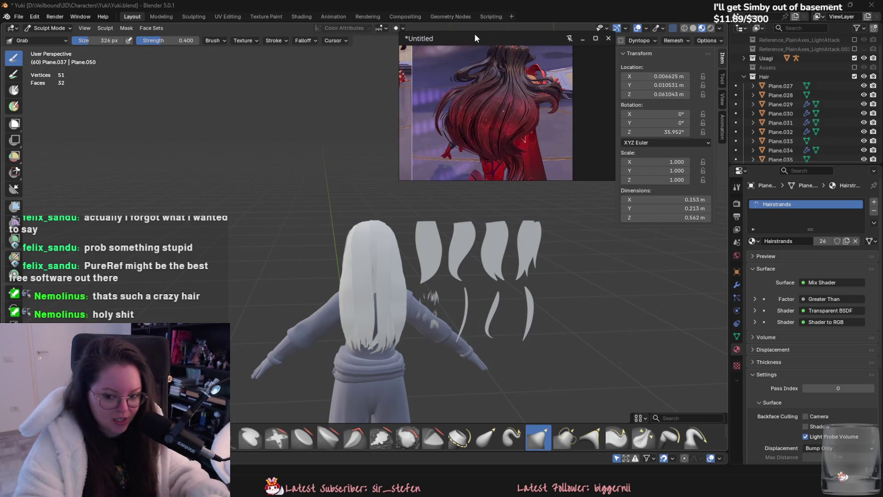
pyautogui.moveTo(503, 258); pyautogui.dragTo(491, 180, button='middle')
pyautogui.scroll(-3, 500, 81)
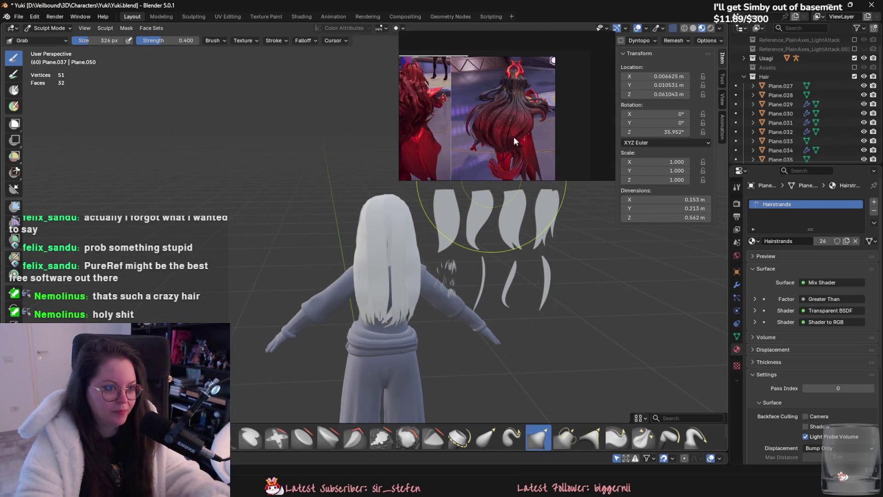
pyautogui.scroll(3, 500, 82)
pyautogui.scroll(-2, 450, 114)
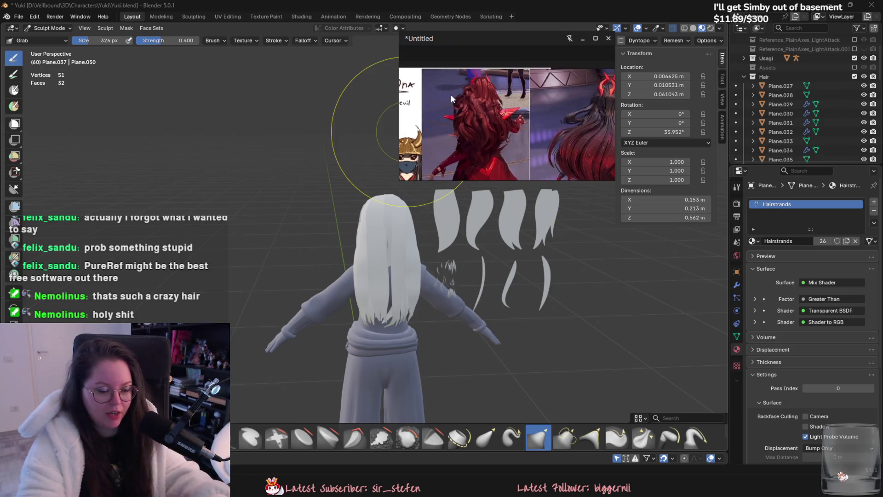
pyautogui.scroll(1, 514, 123)
pyautogui.scroll(2, 510, 128)
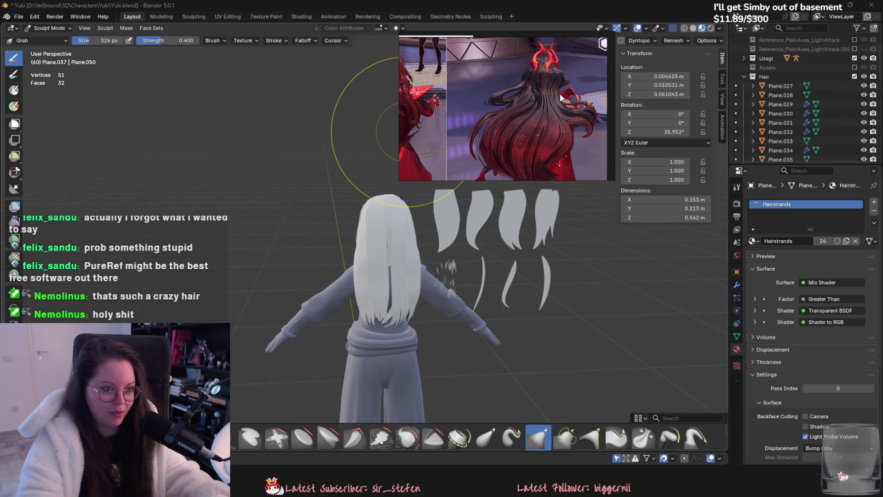
pyautogui.scroll(2, 559, 93)
pyautogui.moveTo(509, 124); pyautogui.dragTo(509, 148, button='middle')
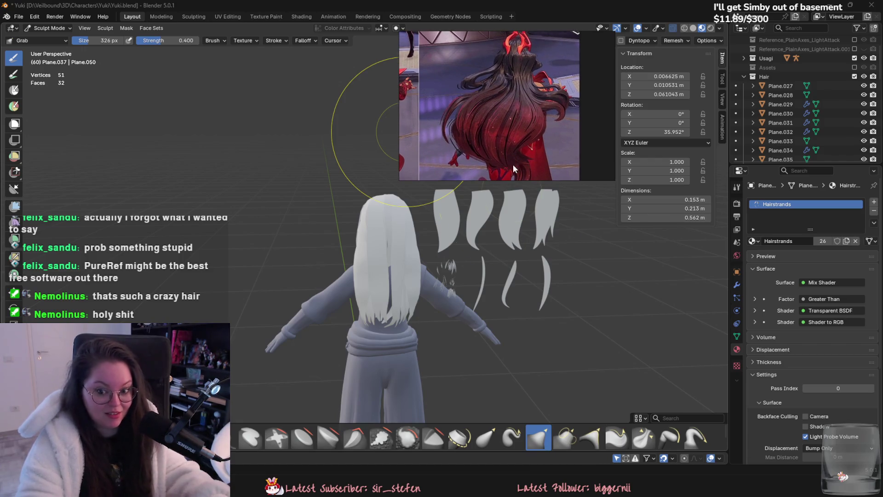
pyautogui.moveTo(335, 375); pyautogui.dragTo(324, 372, button='middle')
pyautogui.moveTo(383, 339); pyautogui.dragTo(404, 321, button='middle')
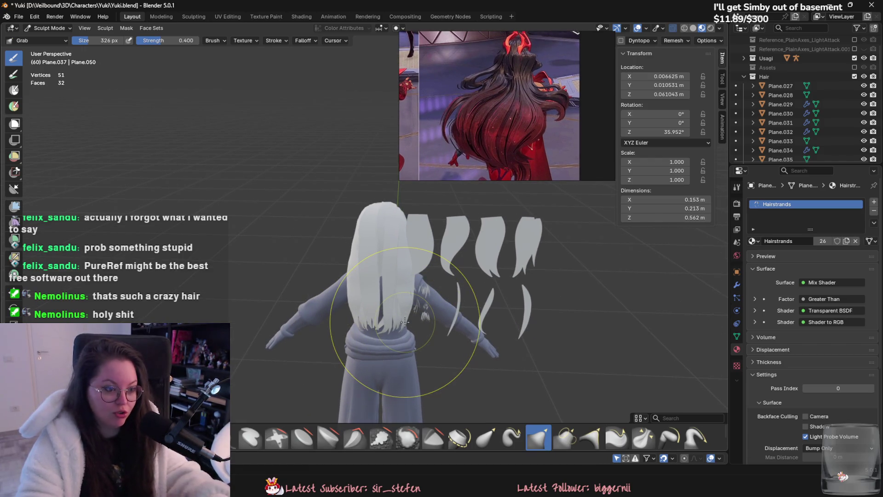
pyautogui.scroll(2, 405, 322)
pyautogui.scroll(-3, 363, 250)
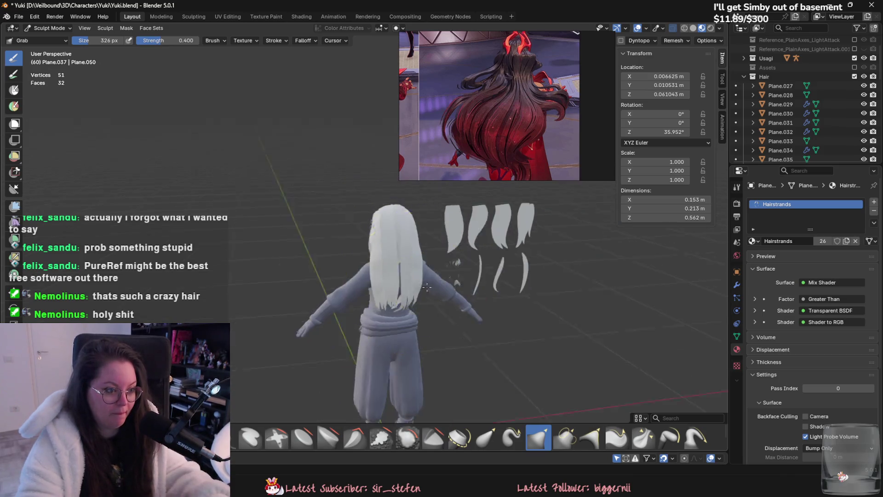
pyautogui.moveTo(363, 250); pyautogui.dragTo(332, 276, button='middle')
pyautogui.scroll(1, 332, 277)
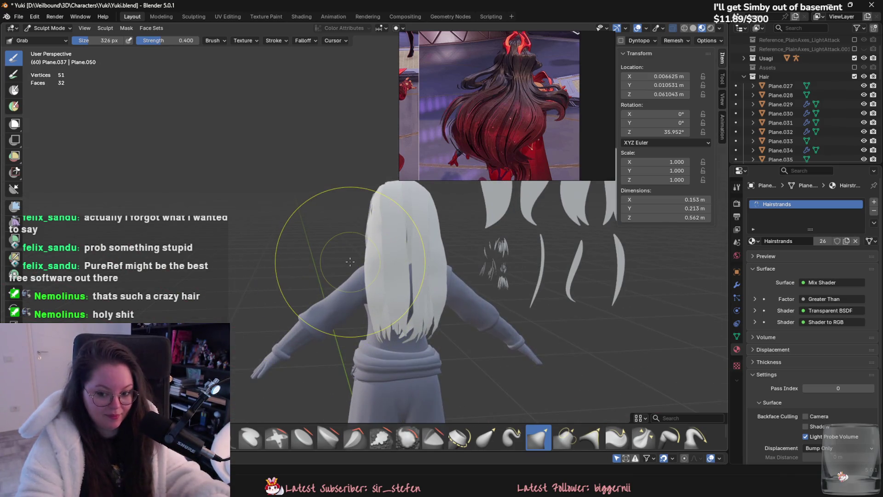
pyautogui.scroll(2, 332, 276)
pyautogui.scroll(3, 331, 277)
# - Return to Object Mode and rotate around the character to check the result
pyautogui.click(57, 39)
pyautogui.moveTo(373, 276); pyautogui.dragTo(399, 296, button='middle')
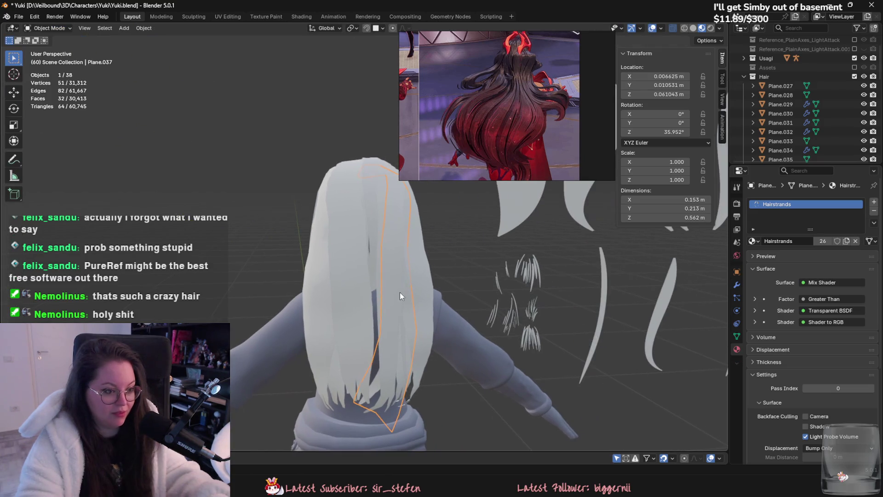
# - Select the central back card Plane.033 and inspect the hair from side and back views
pyautogui.click(350, 261)
pyautogui.moveTo(352, 262); pyautogui.dragTo(401, 293, button='middle')
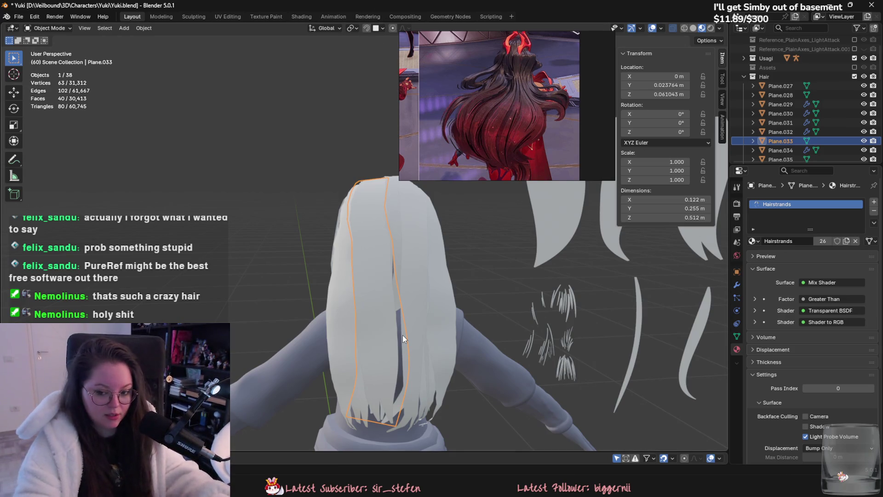
pyautogui.scroll(-5, 403, 334)
pyautogui.moveTo(417, 363)
pyautogui.mouseDown(button='middle')
pyautogui.moveTo(500, 371)
pyautogui.moveTo(439, 374)
pyautogui.mouseUp(button='middle')
pyautogui.scroll(3, 435, 352)
pyautogui.moveTo(427, 327)
pyautogui.mouseDown(button='middle')
pyautogui.moveTo(351, 308)
pyautogui.moveTo(384, 325)
pyautogui.moveTo(497, 332)
pyautogui.moveTo(414, 327)
pyautogui.moveTo(271, 339)
pyautogui.moveTo(294, 323)
pyautogui.mouseUp(button='middle')
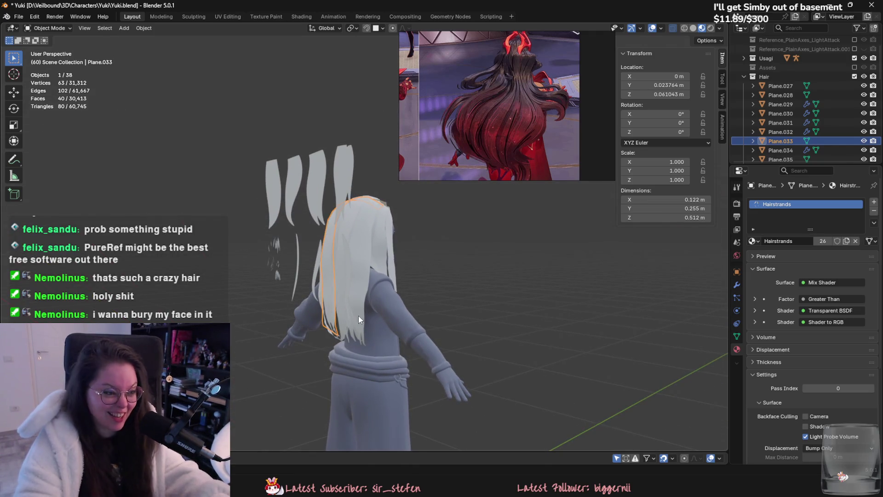
pyautogui.moveTo(358, 315); pyautogui.dragTo(417, 298, button='middle')
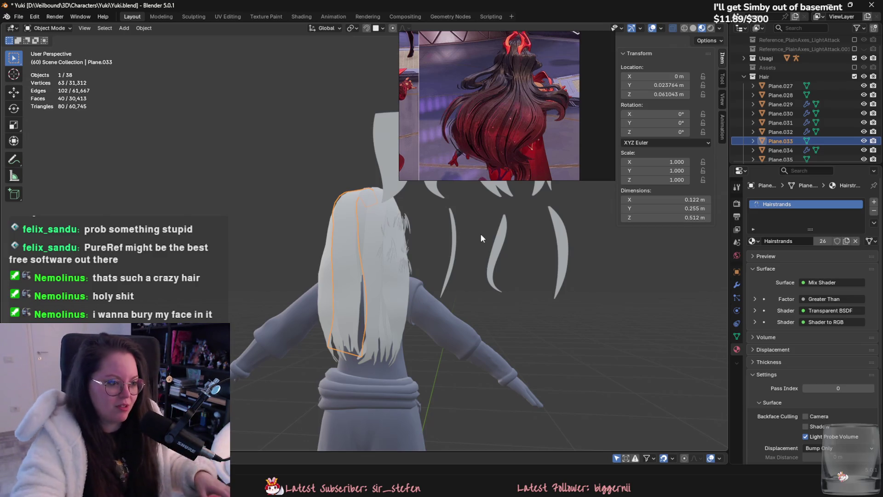
pyautogui.scroll(2, 418, 257)
pyautogui.moveTo(414, 277)
pyautogui.mouseDown(button='middle')
pyautogui.moveTo(427, 257)
pyautogui.moveTo(414, 252)
pyautogui.moveTo(404, 298)
pyautogui.moveTo(492, 335)
pyautogui.moveTo(527, 340)
pyautogui.moveTo(579, 303)
pyautogui.moveTo(420, 357)
pyautogui.moveTo(310, 344)
pyautogui.mouseUp(button='middle')
# - Clear the selection and switch to the Shading workspace showing the Hairstrands material nodes
pyautogui.click(492, 335)
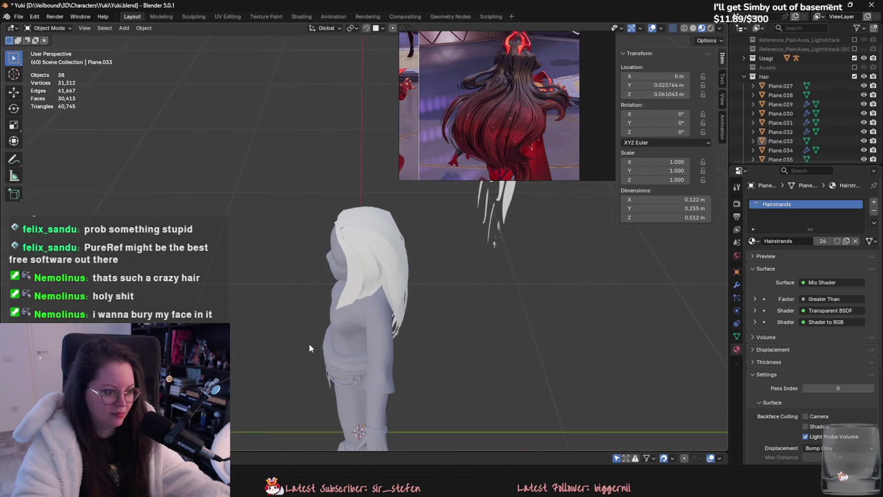
pyautogui.click(301, 17)
pyautogui.scroll(1, 400, 249)
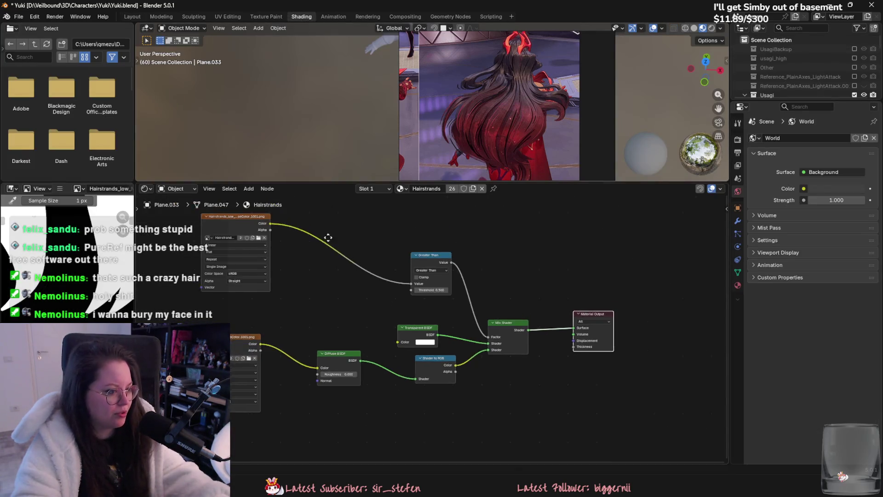
pyautogui.scroll(1, 397, 262)
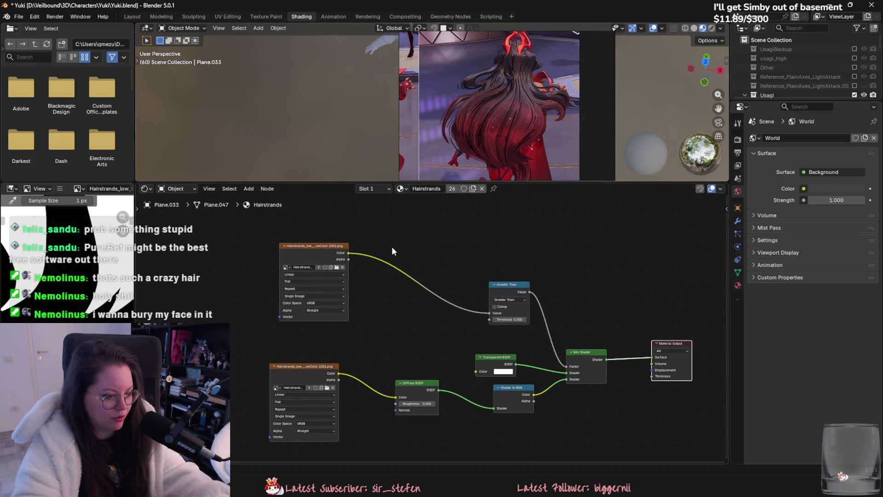
pyautogui.scroll(1, 391, 247)
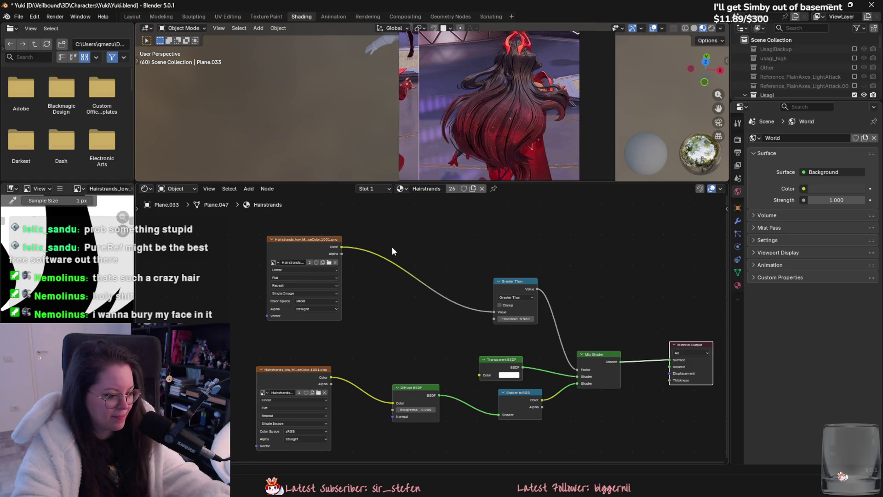
# - Return to the Layout workspace, orbit to a three-quarter view, and deselect Plane.033
pyautogui.click(132, 16)
pyautogui.moveTo(368, 271)
pyautogui.mouseDown(button='middle')
pyautogui.moveTo(533, 305)
pyautogui.moveTo(560, 298)
pyautogui.moveTo(553, 326)
pyautogui.moveTo(568, 392)
pyautogui.moveTo(606, 377)
pyautogui.mouseUp(button='middle')
pyautogui.click(532, 309)
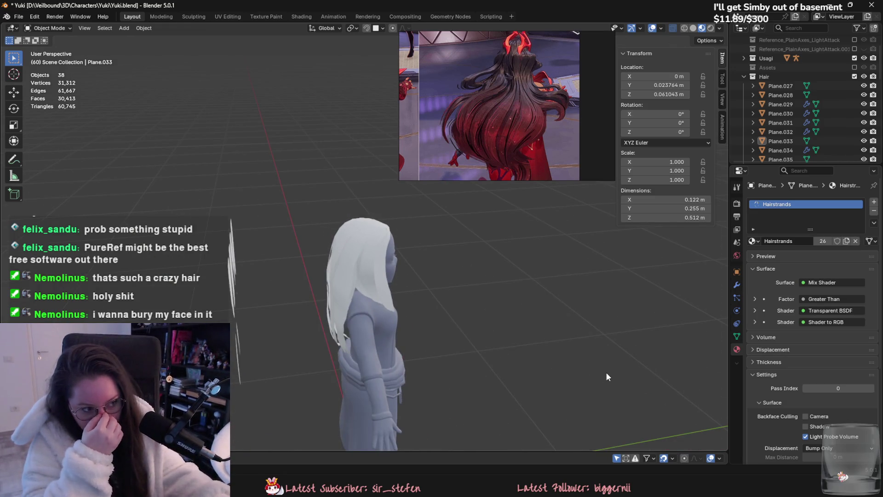
# - Delete the Plane.036 crown card, then undo twice to restore it
pyautogui.moveTo(606, 377)
pyautogui.mouseDown(button='middle')
pyautogui.moveTo(461, 353)
pyautogui.moveTo(386, 236)
pyautogui.mouseUp(button='middle')
pyautogui.click(370, 248)
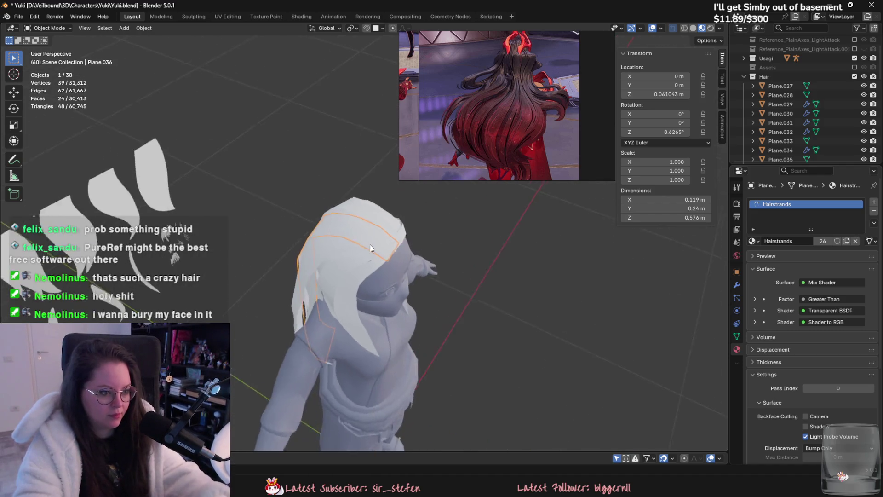
pyautogui.scroll(4, 370, 244)
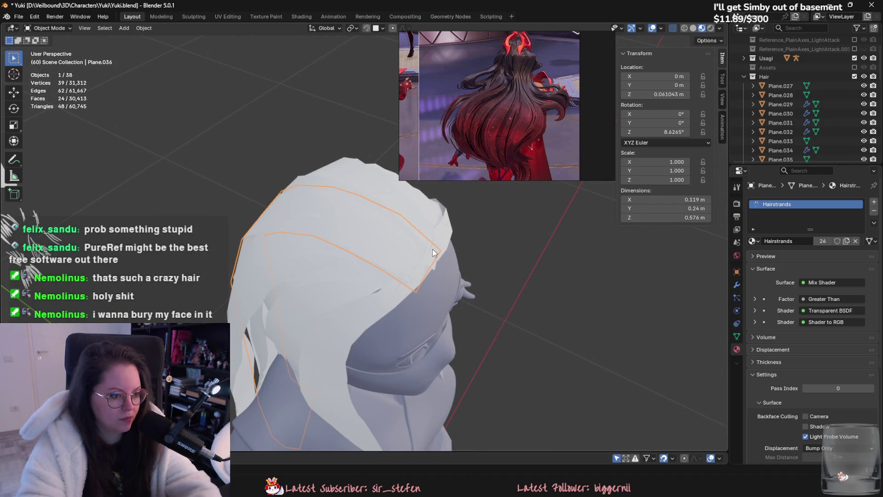
pyautogui.press('Delete')
pyautogui.hotkey('ctrl', 'z')
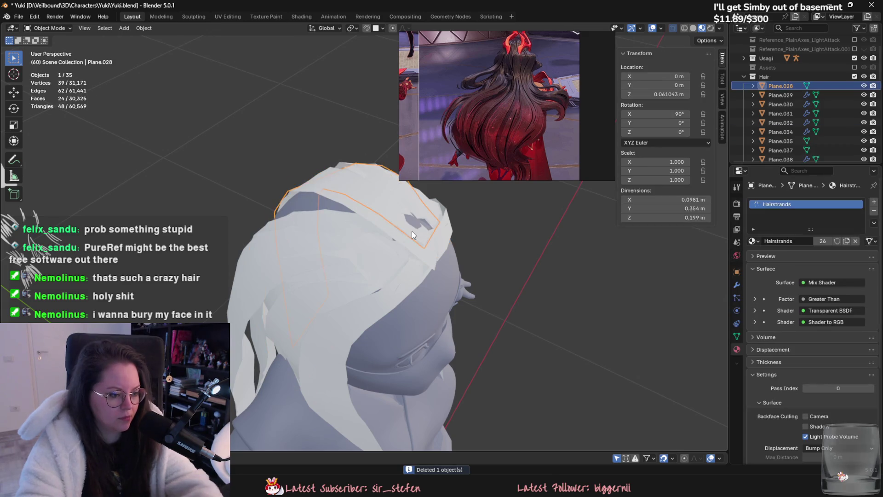
pyautogui.hotkey('ctrl', 'z')
pyautogui.hotkey('ctrl', 'z')
pyautogui.hotkey('ctrl', 'z')
# - Hide Plane.027 and two more crown cards to check the face, then undo to reveal them again
pyautogui.click(399, 238)
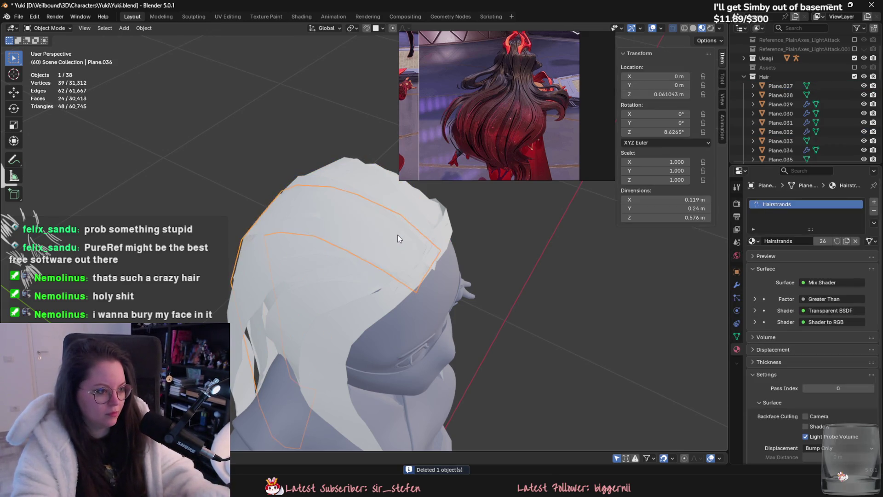
pyautogui.press('h')
pyautogui.click(411, 213)
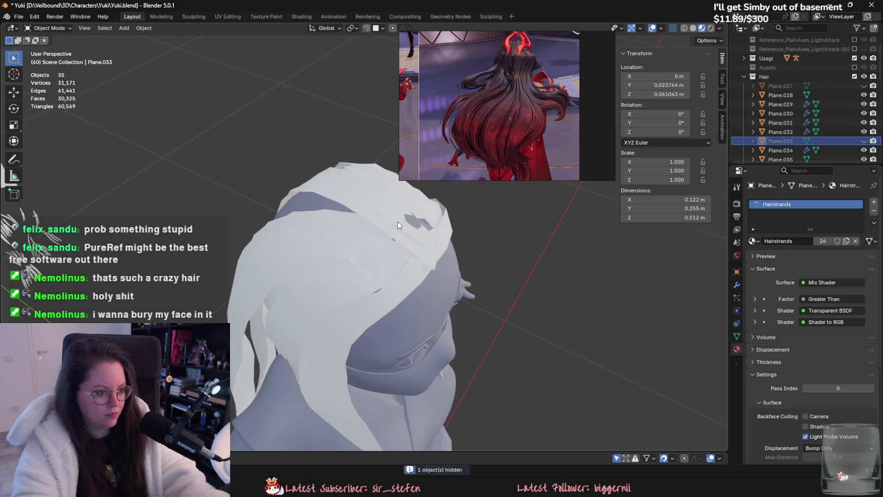
pyautogui.press('h')
pyautogui.press('h')
pyautogui.click(389, 224)
pyautogui.press('h')
pyautogui.moveTo(411, 253); pyautogui.dragTo(370, 213, button='middle')
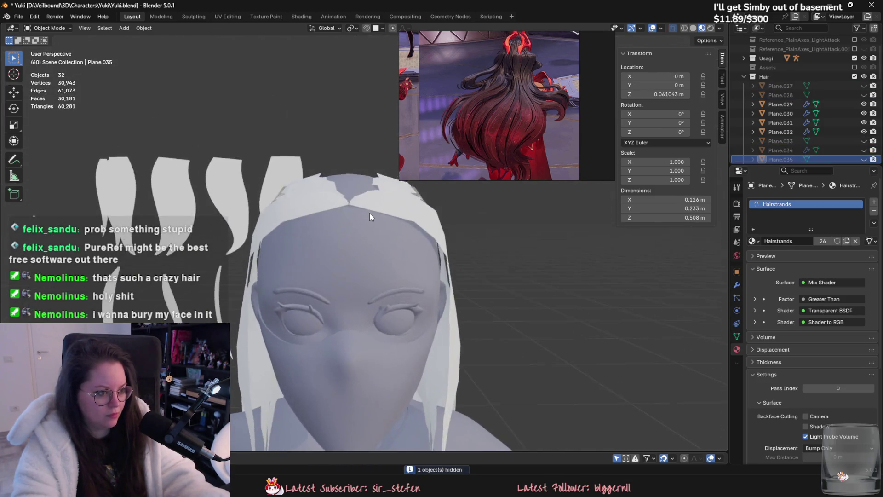
pyautogui.scroll(-3, 365, 211)
pyautogui.scroll(-3, 416, 258)
pyautogui.moveTo(416, 258)
pyautogui.mouseDown(button='middle')
pyautogui.moveTo(305, 283)
pyautogui.moveTo(260, 316)
pyautogui.moveTo(363, 357)
pyautogui.mouseUp(button='middle')
pyautogui.hotkey('ctrl', 'z')
pyautogui.scroll(3, 424, 315)
pyautogui.scroll(2, 440, 282)
pyautogui.hotkey('ctrl', 'z')
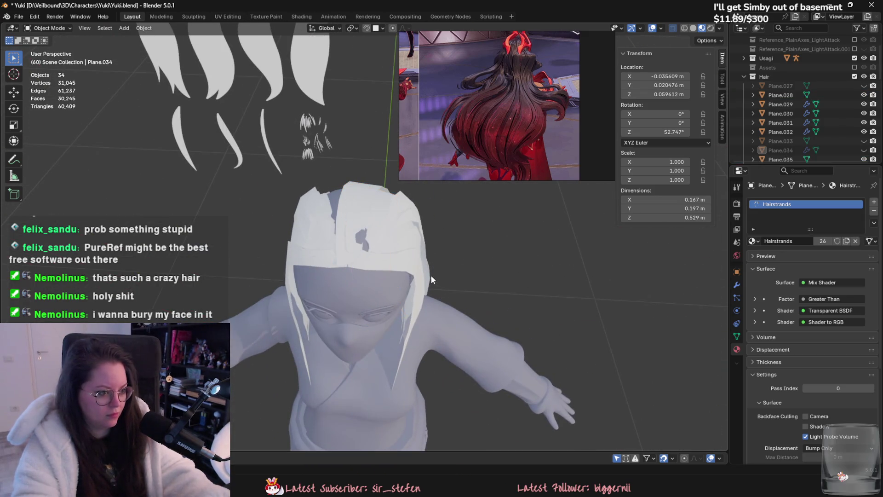
pyautogui.hotkey('ctrl', 'z')
pyautogui.hotkey('ctrl', 'z')
pyautogui.scroll(1, 358, 196)
# - Rotate Plane.035 and Plane.028 about Z and move each to a new spot on the crown
pyautogui.click(350, 188)
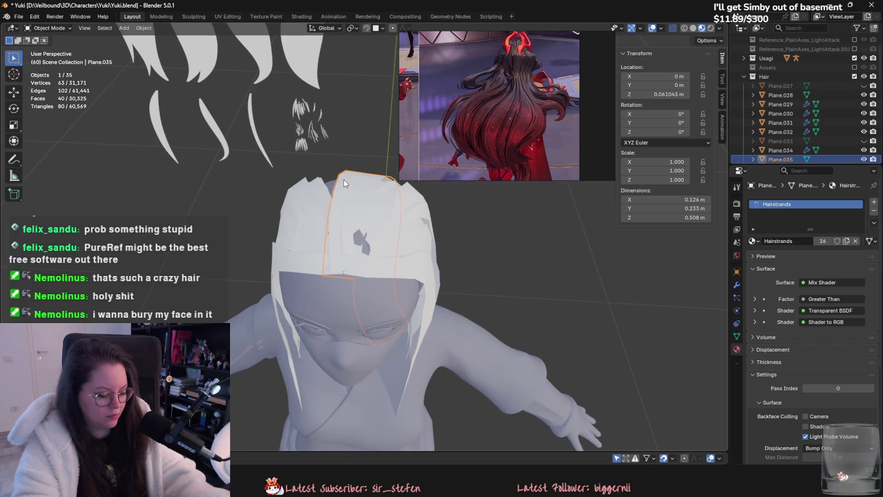
pyautogui.press('r')
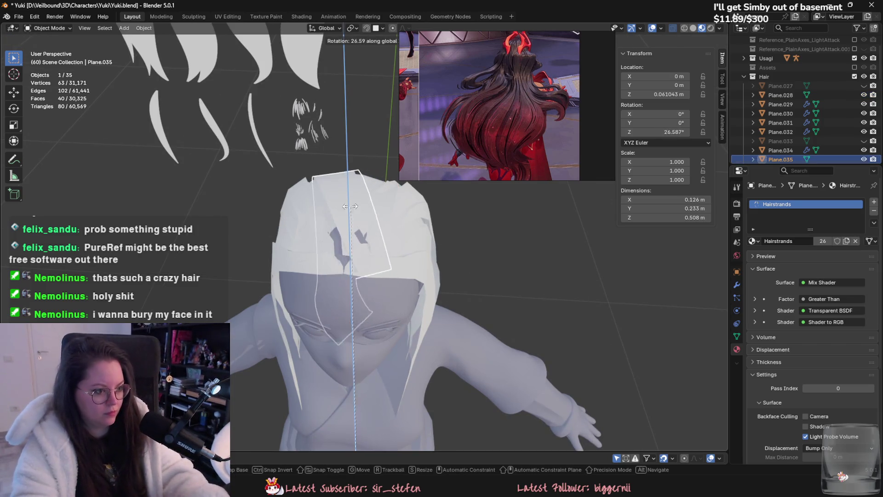
pyautogui.press('g')
pyautogui.click(432, 290)
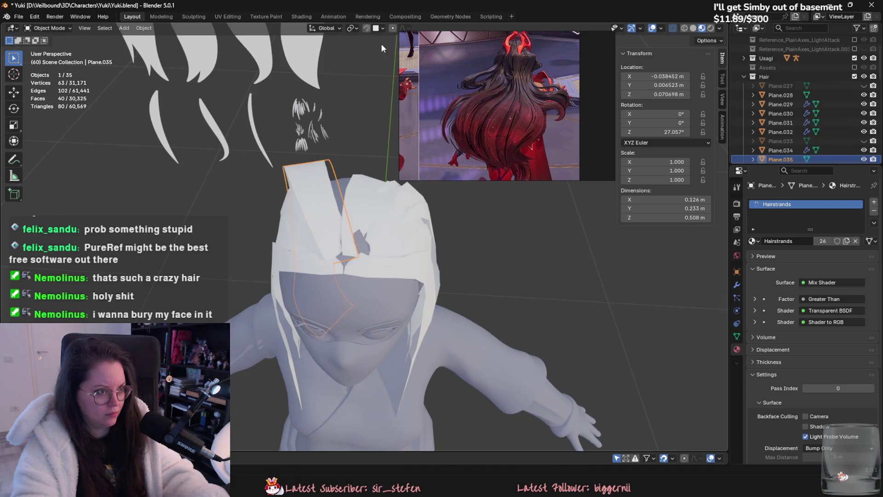
pyautogui.click(373, 190)
pyautogui.press('r')
pyautogui.press('z')
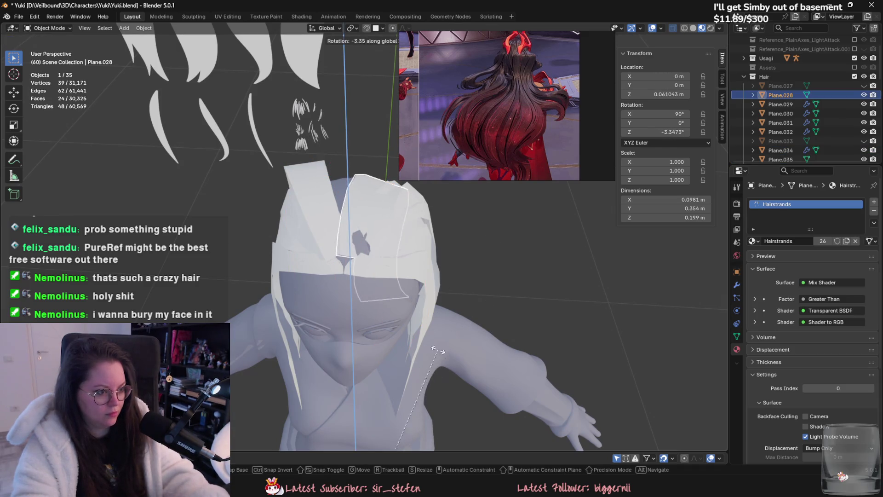
pyautogui.click(290, 136)
pyautogui.press('g')
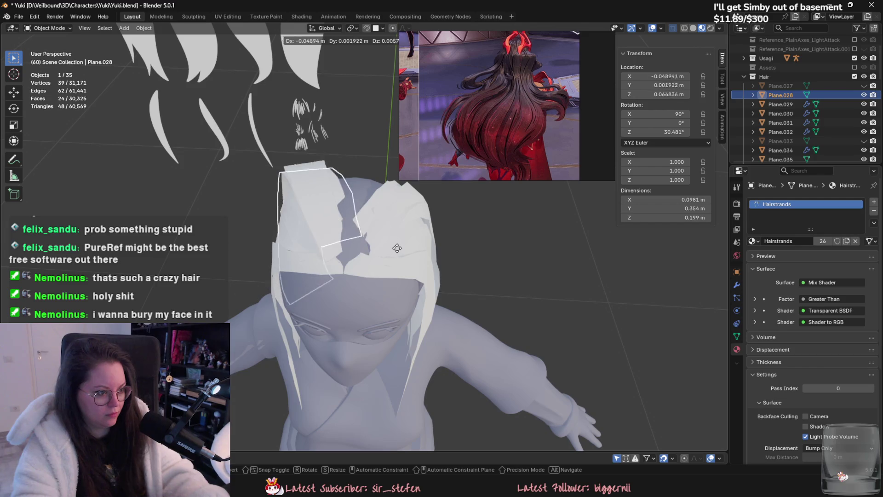
pyautogui.click(398, 246)
# - Delete Plane.028 and another selected card, unhide all with Alt+H, and re-hide the hat
pyautogui.press('Delete')
pyautogui.click(321, 184)
pyautogui.press('Delete')
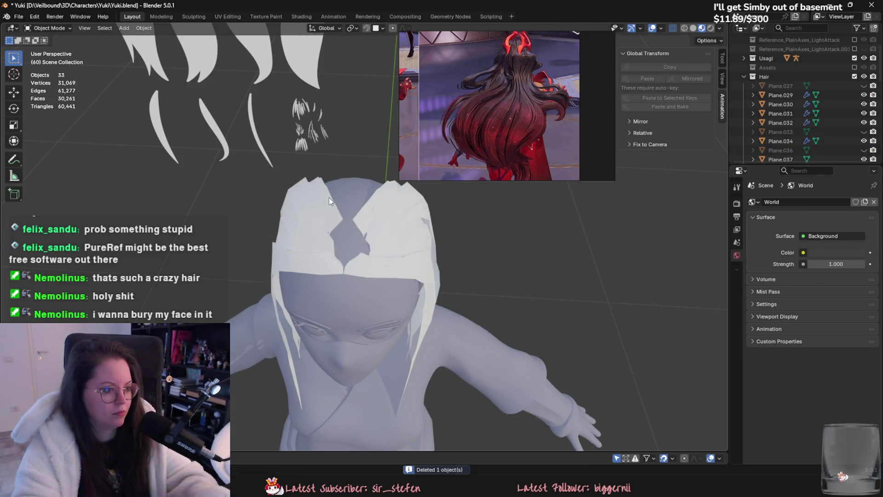
pyautogui.click(345, 210)
pyautogui.hotkey('alt', 'h')
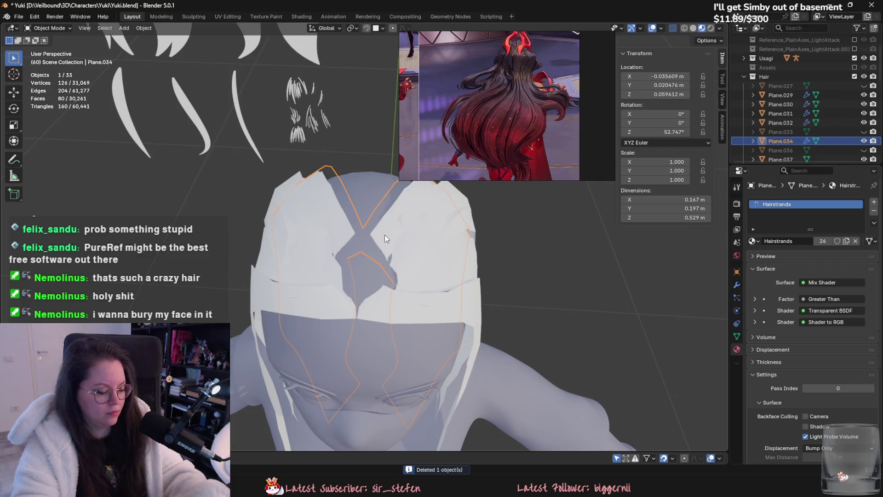
pyautogui.click(384, 235)
pyautogui.press('h')
pyautogui.scroll(2, 386, 232)
# - Delete Plane.027 and one more crown card, then select Plane.034 and orbit the head
pyautogui.click(370, 214)
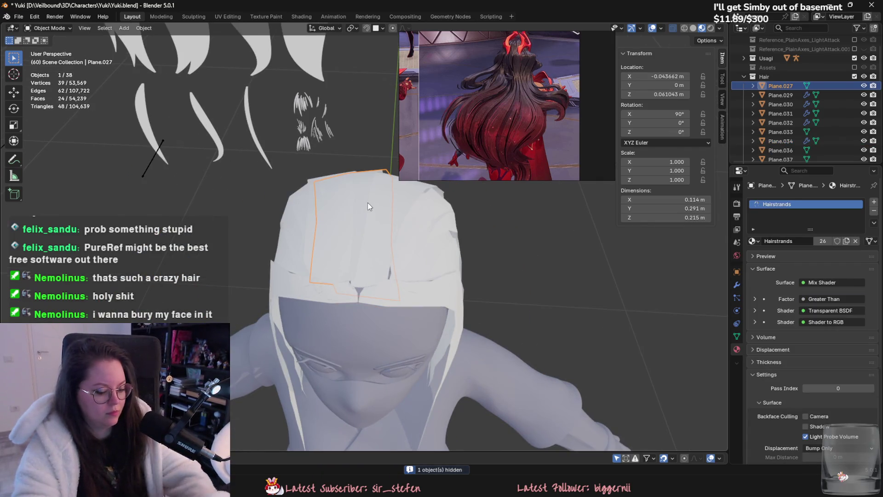
pyautogui.press('Delete')
pyautogui.click(357, 190)
pyautogui.press('Delete')
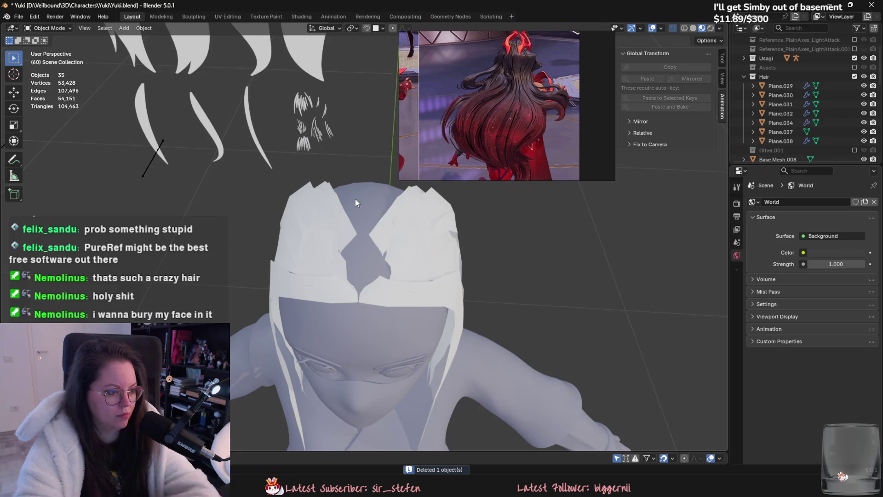
pyautogui.click(356, 202)
pyautogui.moveTo(354, 223)
pyautogui.mouseDown(button='middle')
pyautogui.moveTo(408, 223)
pyautogui.moveTo(365, 275)
pyautogui.moveTo(414, 245)
pyautogui.mouseUp(button='middle')
# - Lower Plane.034 along Z and rotate it about Z so it sits against the scalp
pyautogui.press('g')
pyautogui.press('z')
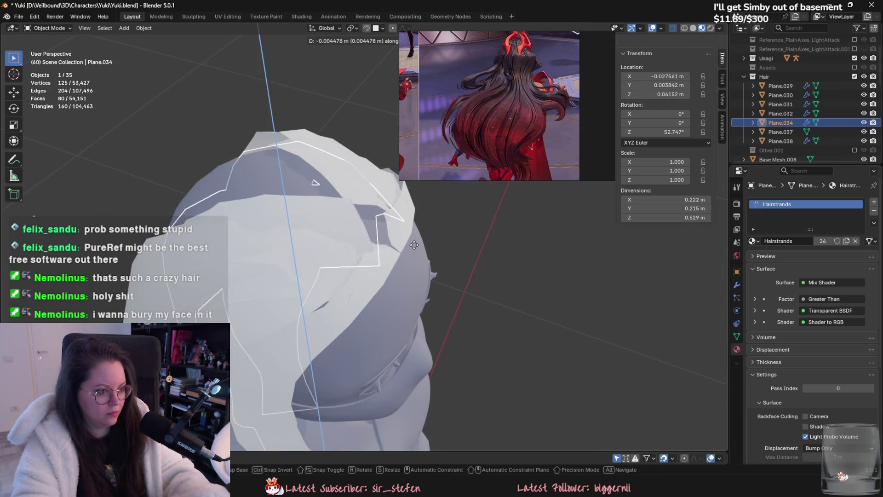
pyautogui.click(443, 214)
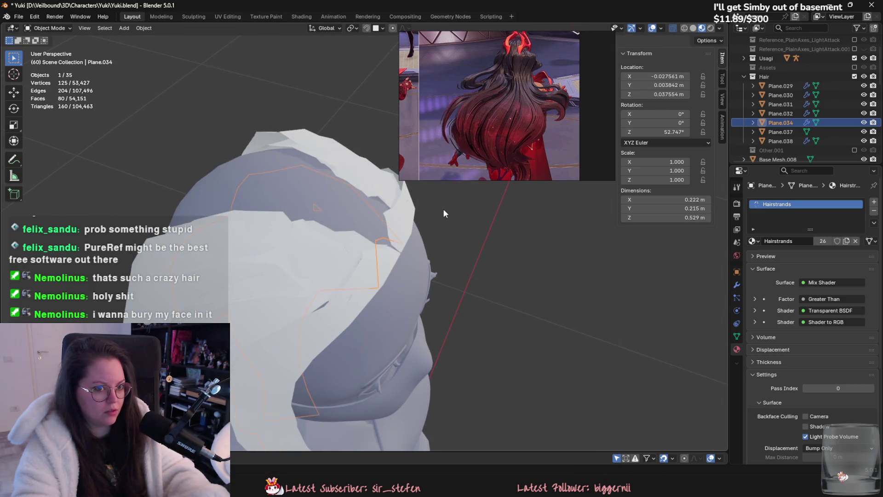
pyautogui.moveTo(444, 214); pyautogui.dragTo(456, 252, button='middle')
pyautogui.press('r')
pyautogui.press('z')
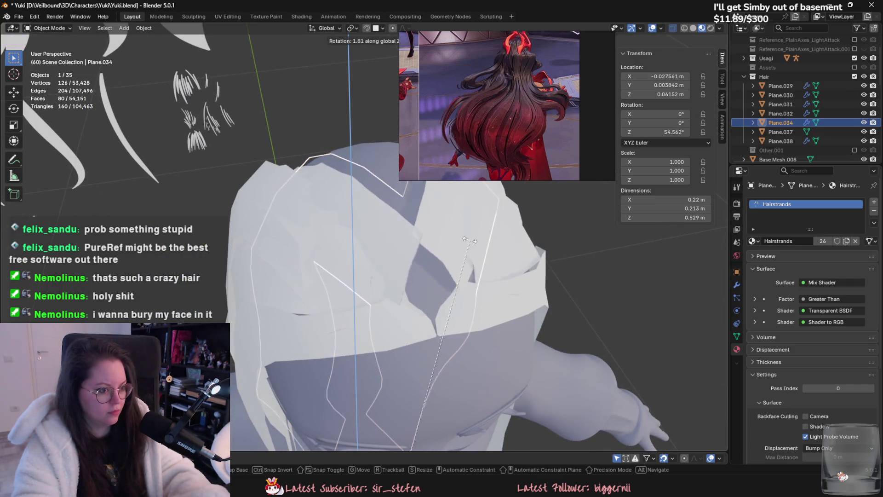
pyautogui.click(470, 256)
pyautogui.moveTo(470, 256); pyautogui.dragTo(449, 249, button='middle')
# - Offset Plane.034 along Y and rotate it again about Z to refine the fit
pyautogui.press('g')
pyautogui.press('y')
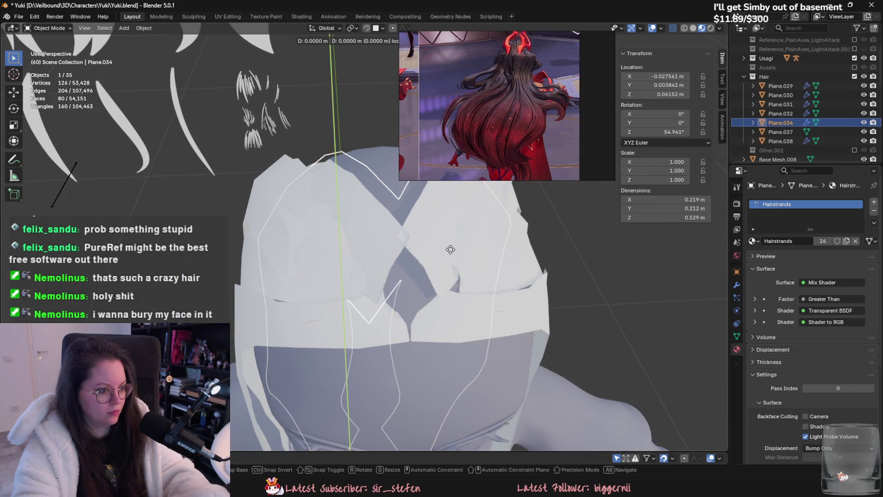
pyautogui.click(449, 249)
pyautogui.press('r')
pyautogui.press('z')
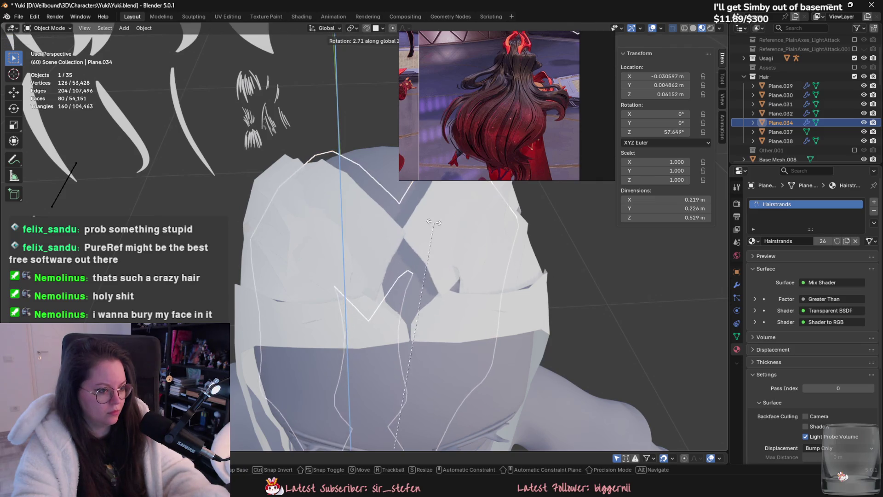
pyautogui.click(434, 222)
pyautogui.click(353, 28)
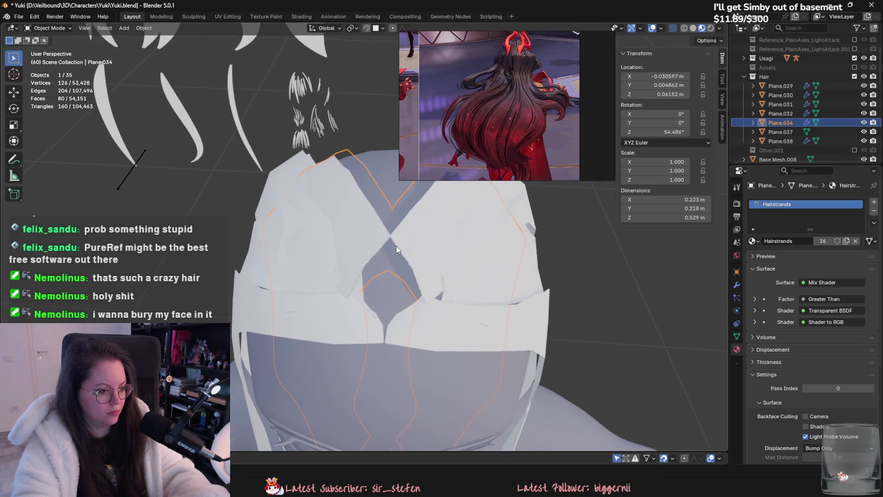
pyautogui.moveTo(408, 251); pyautogui.dragTo(401, 244, button='middle')
# - Move Plane.038 and Plane.037 into new positions on the head
pyautogui.click(313, 174)
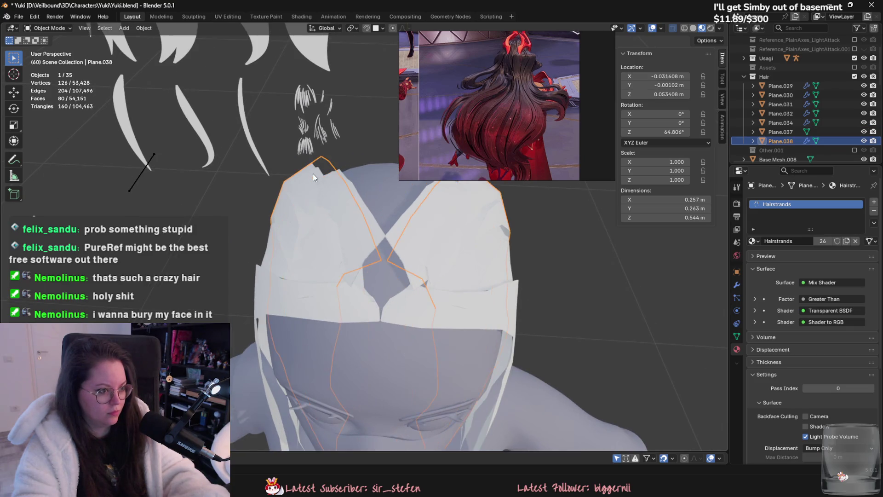
pyautogui.moveTo(313, 173)
pyautogui.mouseDown(button='middle')
pyautogui.moveTo(372, 240)
pyautogui.moveTo(414, 225)
pyautogui.mouseUp(button='middle')
pyautogui.press('g')
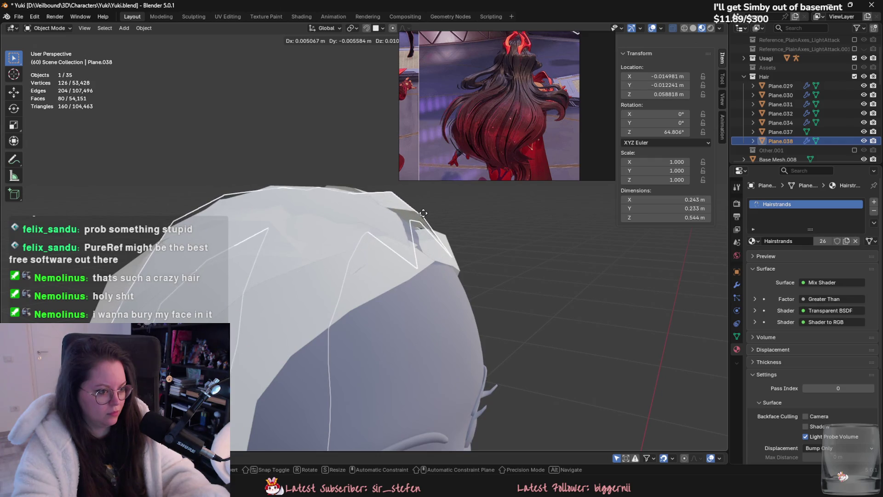
pyautogui.click(425, 216)
pyautogui.moveTo(424, 216)
pyautogui.mouseDown(button='middle')
pyautogui.moveTo(324, 292)
pyautogui.moveTo(420, 282)
pyautogui.mouseUp(button='middle')
pyautogui.click(325, 292)
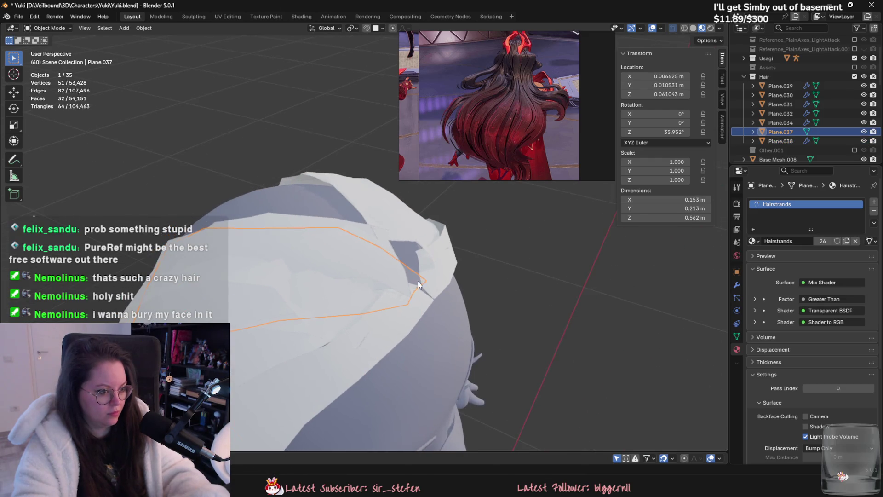
pyautogui.press('g')
pyautogui.click(387, 289)
# - Select Plane.029 and enter Edit Mode on its mesh
pyautogui.click(260, 274)
pyautogui.moveTo(260, 274)
pyautogui.mouseDown(button='middle')
pyautogui.moveTo(461, 308)
pyautogui.moveTo(435, 277)
pyautogui.mouseUp(button='middle')
pyautogui.press('Tab')
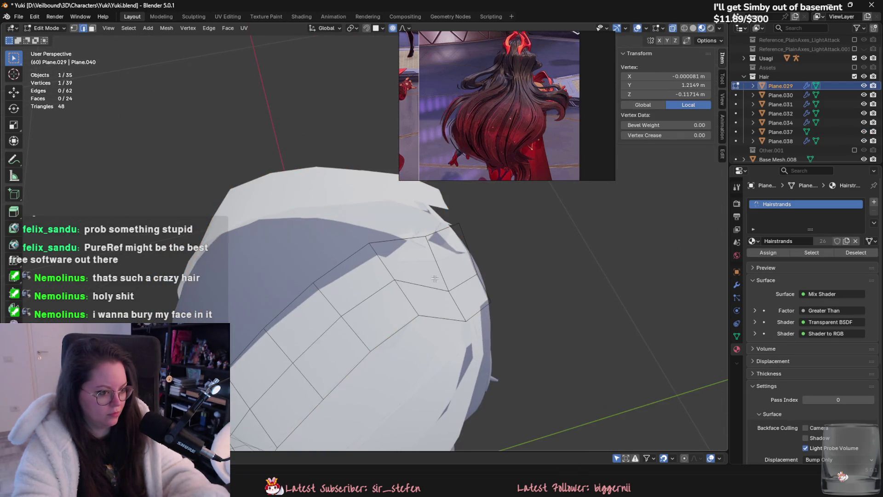
# - Pull three edge vertices of Plane.029 down with proportional editing, then leave Edit Mode
pyautogui.press('g')
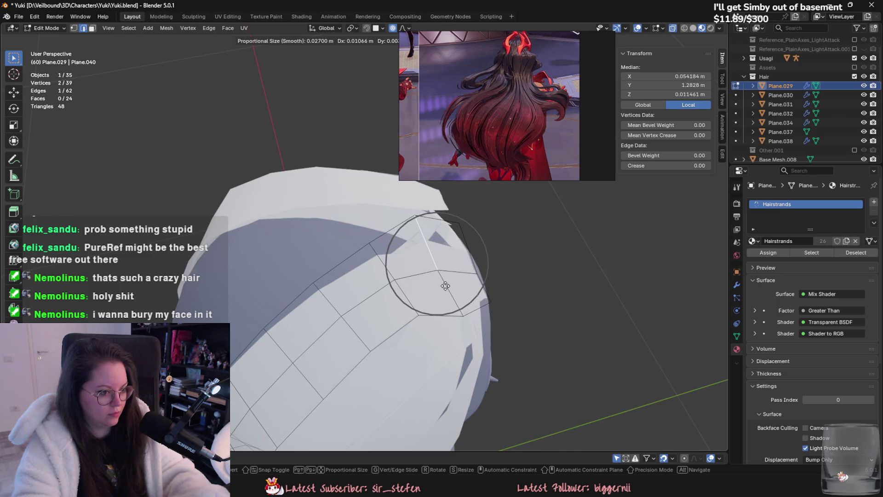
pyautogui.click(454, 294)
pyautogui.click(416, 214)
pyautogui.press('g')
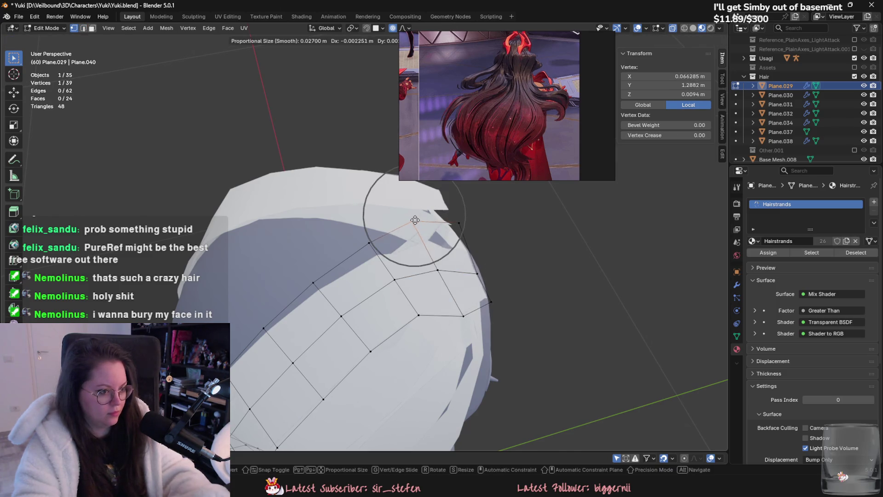
pyautogui.click(462, 315)
pyautogui.press('g')
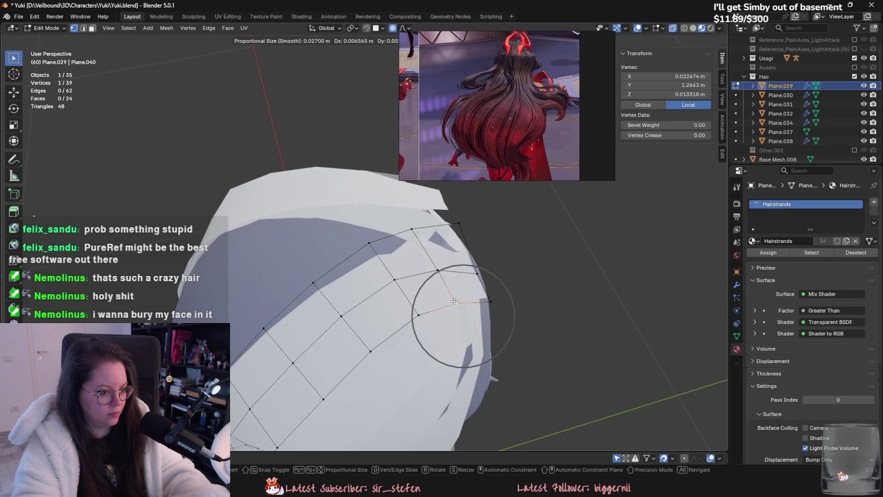
pyautogui.click(454, 301)
pyautogui.press('Tab')
# - Raise Plane.029 along Z and shift it along Y over the crown
pyautogui.moveTo(461, 287)
pyautogui.mouseDown(button='middle')
pyautogui.moveTo(477, 308)
pyautogui.moveTo(442, 287)
pyautogui.mouseUp(button='middle')
pyautogui.press('g')
pyautogui.press('z')
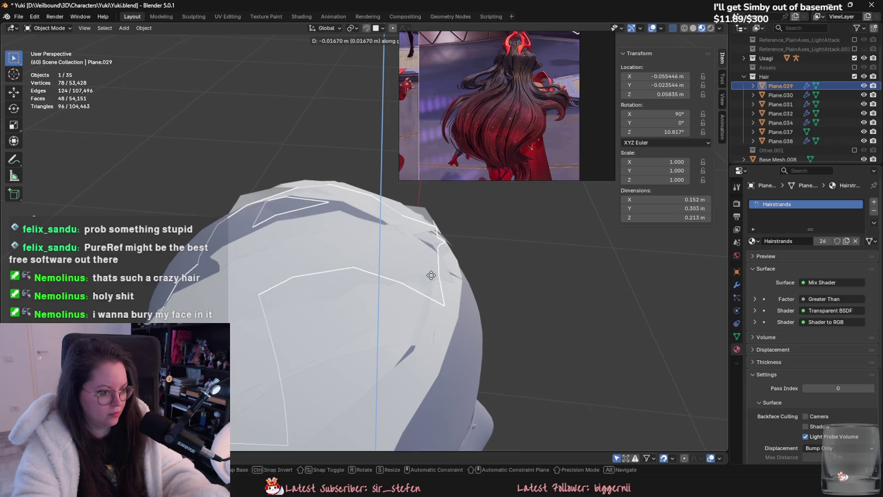
pyautogui.click(431, 275)
pyautogui.press('g')
pyautogui.click(431, 274)
pyautogui.moveTo(430, 275); pyautogui.dragTo(382, 293, button='middle')
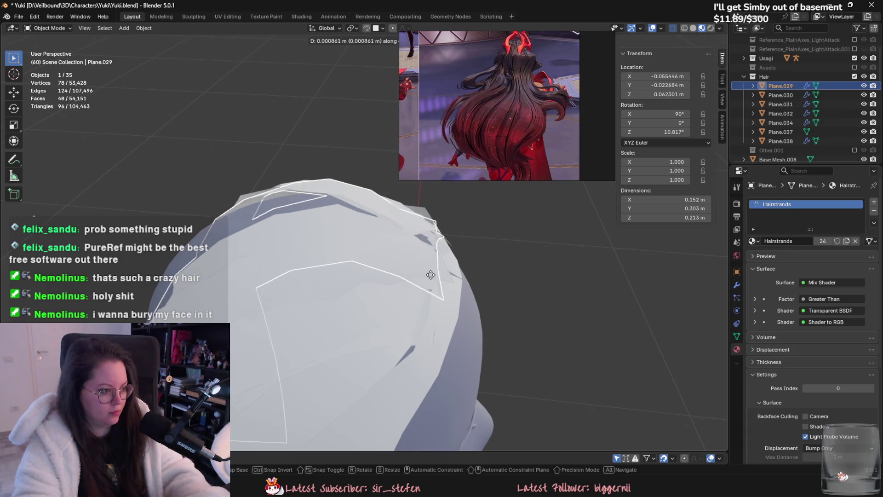
# - In Edit Mode, tuck the card's top vertex with soft falloff after two cancelled attempts
pyautogui.press('Tab')
pyautogui.click(382, 204)
pyautogui.press('g')
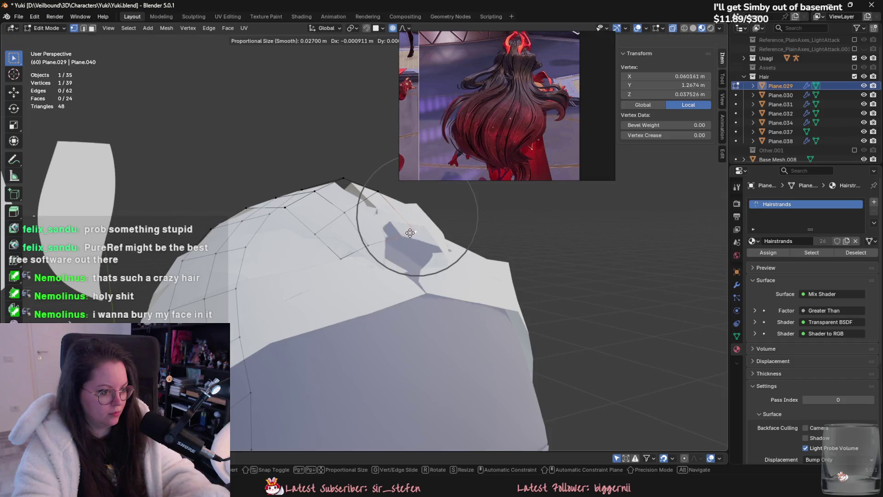
pyautogui.press('Escape')
pyautogui.press('g')
pyautogui.press('Escape')
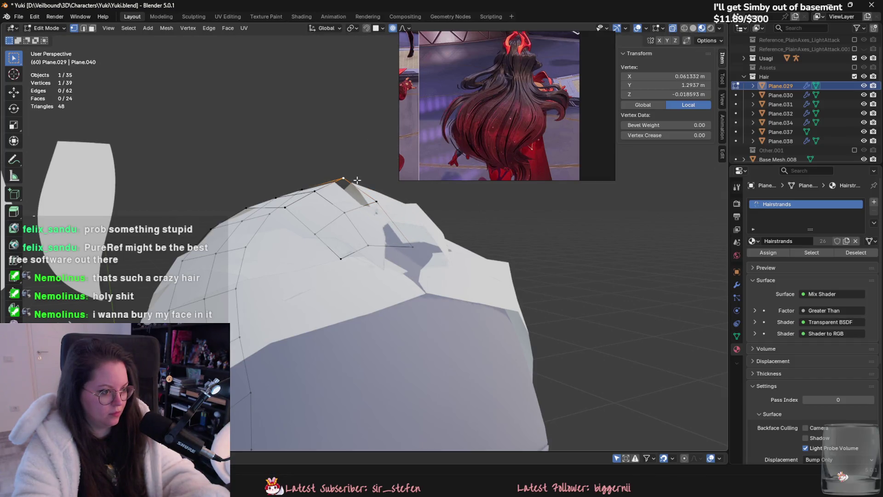
pyautogui.press('g')
pyautogui.click(366, 194)
pyautogui.moveTo(366, 195)
pyautogui.mouseDown(button='middle')
pyautogui.moveTo(378, 215)
pyautogui.moveTo(345, 329)
pyautogui.mouseUp(button='middle')
pyautogui.click(375, 212)
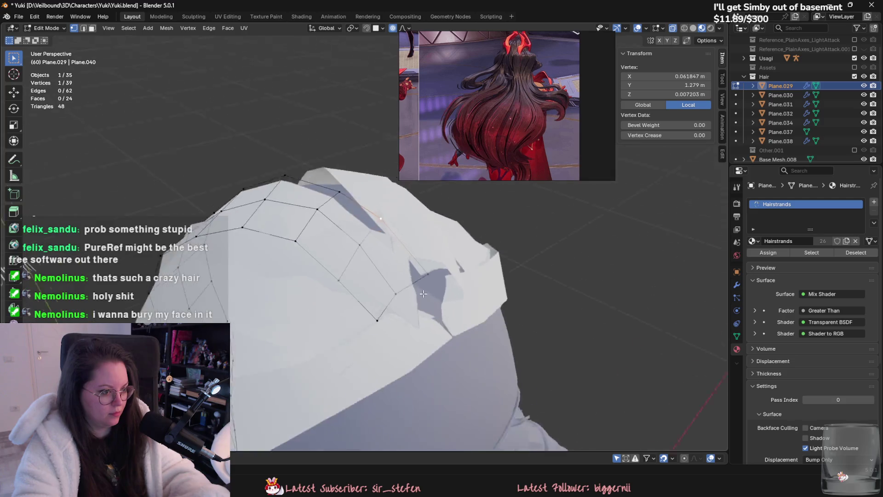
# - Switch to the Plane.034 strand and rotate its selected vertices about the vertical Z axis
pyautogui.press('Tab')
pyautogui.click(424, 237)
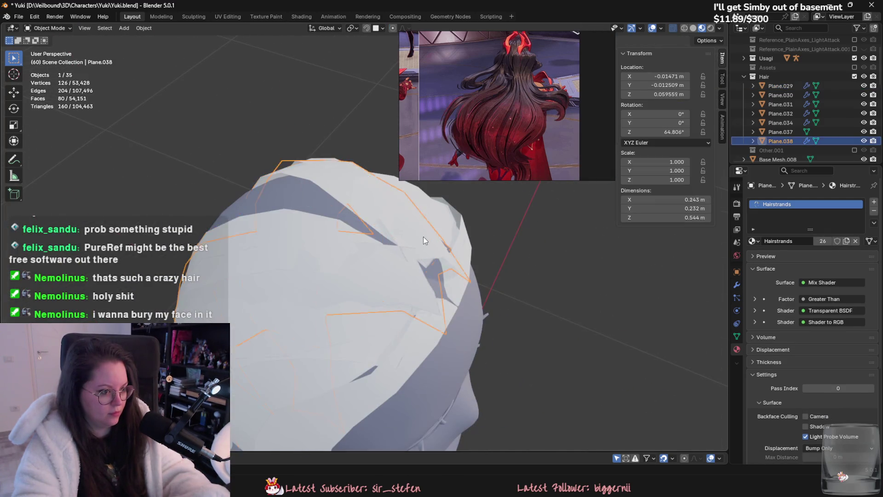
pyautogui.moveTo(422, 237); pyautogui.dragTo(368, 248, button='middle')
pyautogui.click(376, 253)
pyautogui.moveTo(370, 270); pyautogui.dragTo(362, 253, button='middle')
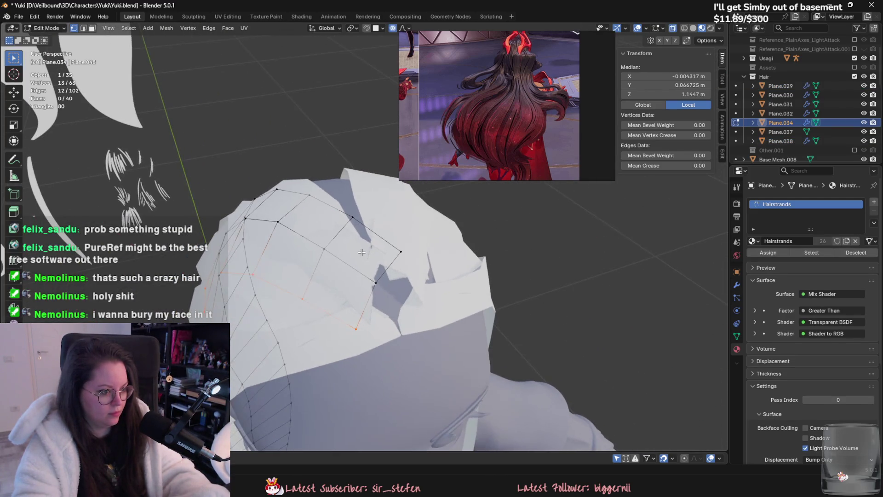
pyautogui.press('r')
pyautogui.press('z')
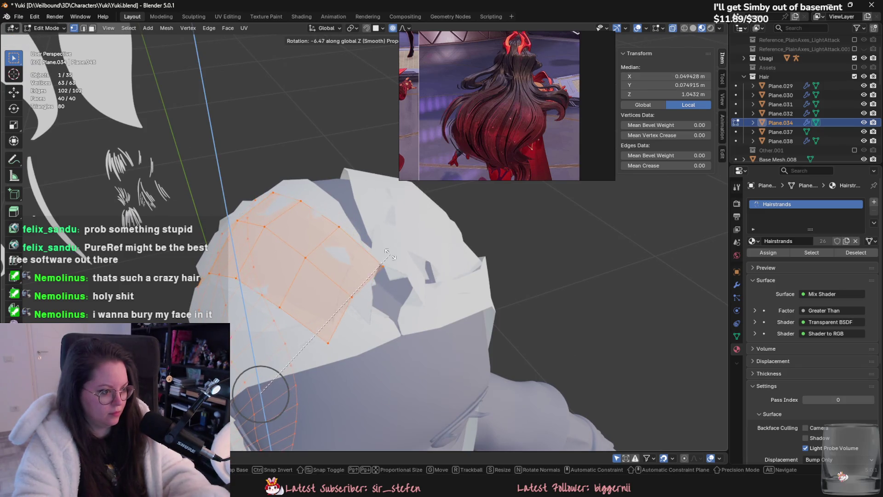
pyautogui.click(388, 255)
# - Slide the strand vertices into place in two moves and rotate them about the Y axis
pyautogui.press('g')
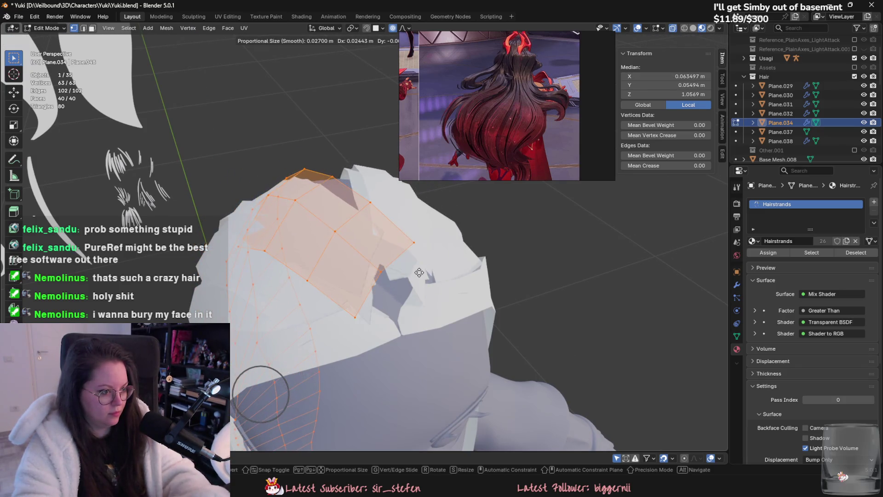
pyautogui.click(405, 300)
pyautogui.press('g')
pyautogui.moveTo(405, 300)
pyautogui.mouseDown(button='middle')
pyautogui.moveTo(352, 311)
pyautogui.moveTo(364, 324)
pyautogui.moveTo(432, 250)
pyautogui.moveTo(356, 175)
pyautogui.mouseUp(button='middle')
pyautogui.click(395, 319)
pyautogui.press('r')
pyautogui.press('y')
pyautogui.click(356, 175)
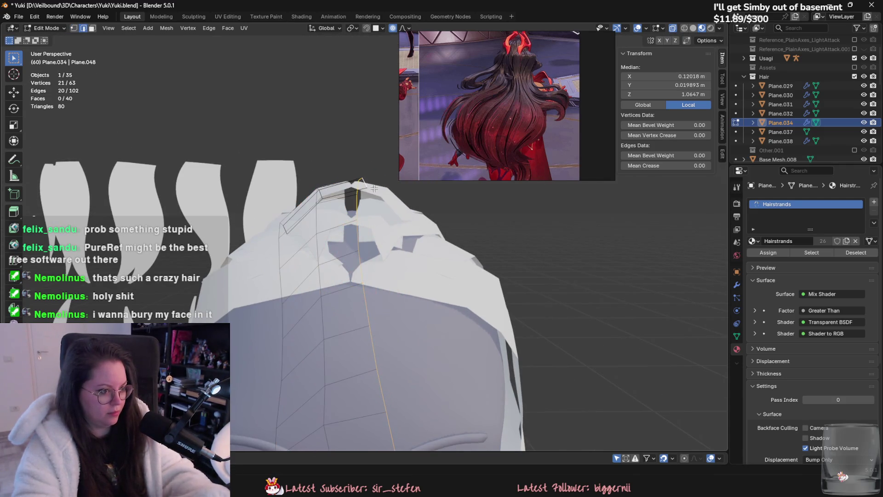
# - Lower the selected vertices along Z and pick the neighbouring edge loop of the strand
pyautogui.press('g')
pyautogui.press('z')
pyautogui.click(387, 213)
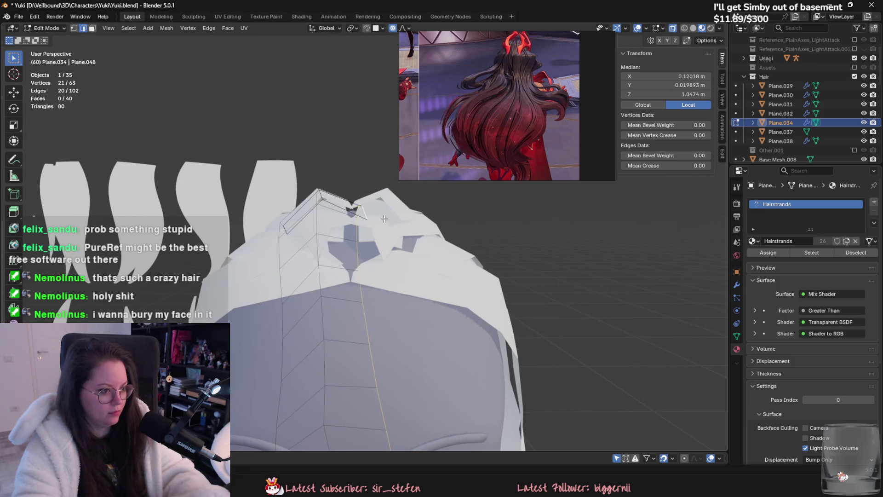
pyautogui.keyDown('alt'); pyautogui.click(322, 194); pyautogui.keyUp('alt')
pyautogui.moveTo(407, 251)
pyautogui.mouseDown(button='middle')
pyautogui.moveTo(524, 292)
pyautogui.moveTo(455, 341)
pyautogui.mouseUp(button='middle')
# - Select the whole strand and rotate it about Z so it sits closer against the head
pyautogui.press('a')
pyautogui.press('g')
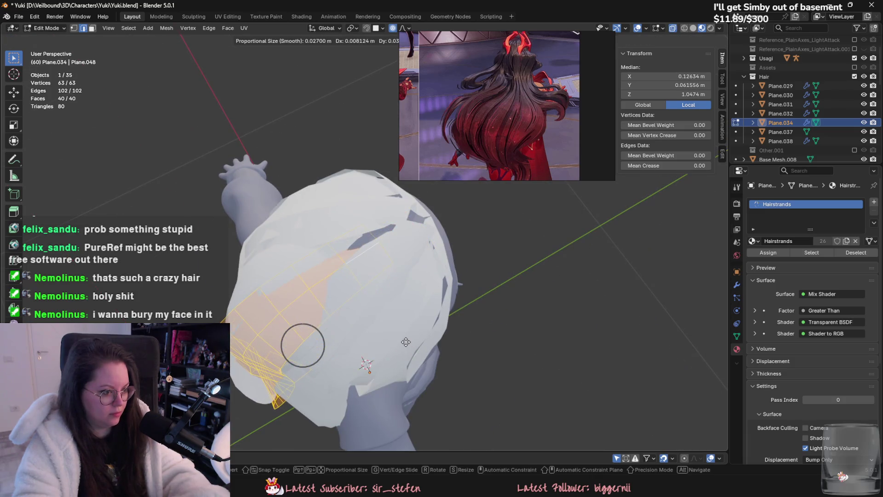
pyautogui.press('r')
pyautogui.press('z')
pyautogui.click(417, 342)
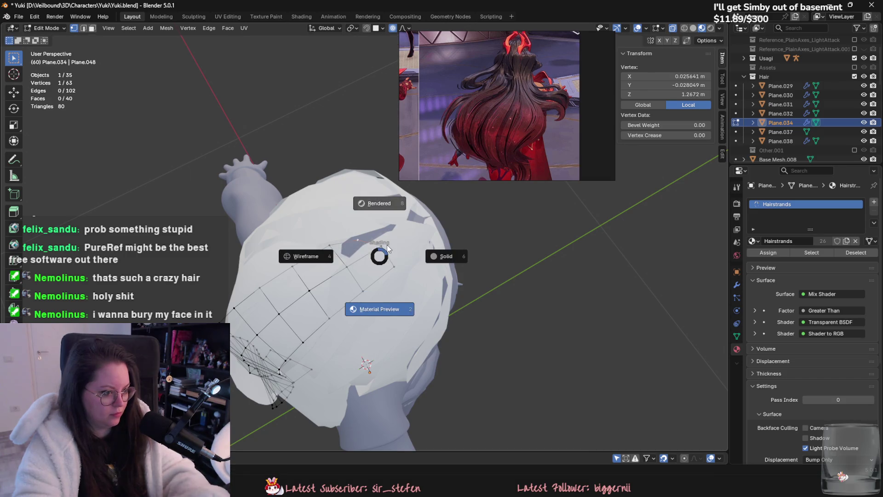
# - Frame the view on the selected vertex and nudge it while checking from another angle
pyautogui.press('Escape')
pyautogui.press('KP_Decimal')
pyautogui.press('g')
pyautogui.moveTo(404, 257)
pyautogui.keyDown('alt'); pyautogui.mouseDown(button='middle')
pyautogui.moveTo(429, 236)
pyautogui.moveTo(442, 332)
pyautogui.mouseUp(button='middle'); pyautogui.keyUp('alt')
pyautogui.press('Escape')
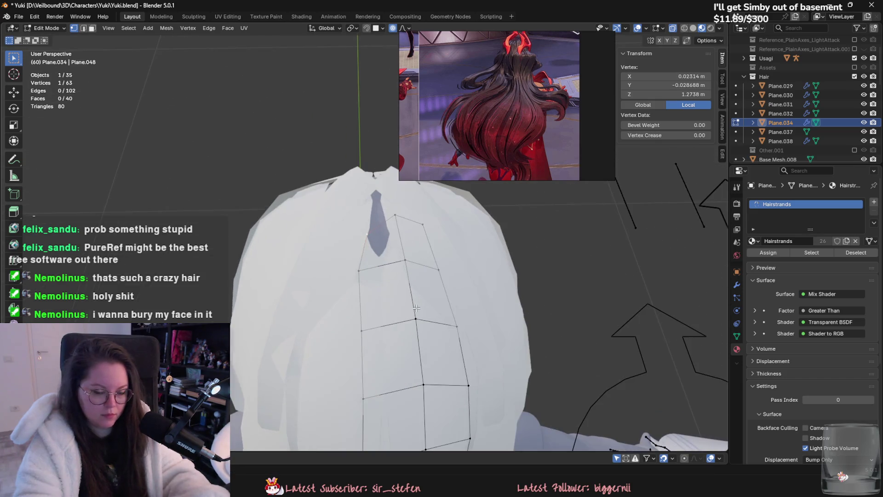
# - Rotate all of Plane.034's vertices twice into a curve following the back of the head
pyautogui.press('a')
pyautogui.scroll(-3, 446, 350)
pyautogui.press('r')
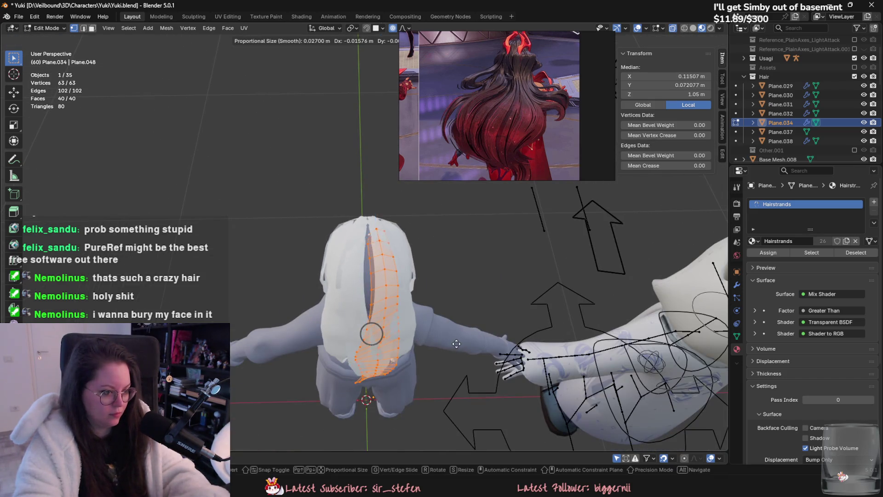
pyautogui.click(461, 329)
pyautogui.press('r')
pyautogui.click(461, 329)
pyautogui.moveTo(461, 328)
pyautogui.mouseDown(button='middle')
pyautogui.moveTo(486, 311)
pyautogui.moveTo(368, 337)
pyautogui.moveTo(458, 349)
pyautogui.moveTo(472, 329)
pyautogui.moveTo(423, 364)
pyautogui.moveTo(439, 341)
pyautogui.moveTo(401, 261)
pyautogui.mouseUp(button='middle')
pyautogui.press('g')
# - Pull Plane.038's edge loop down along Z with proportional falloff so it hugs the scalp
pyautogui.keyDown('alt'); pyautogui.click(356, 250); pyautogui.keyUp('alt')
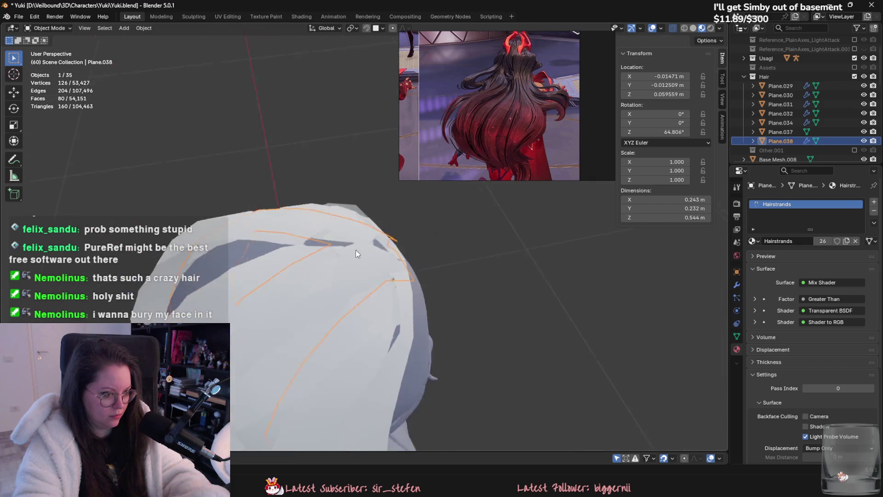
pyautogui.press('g')
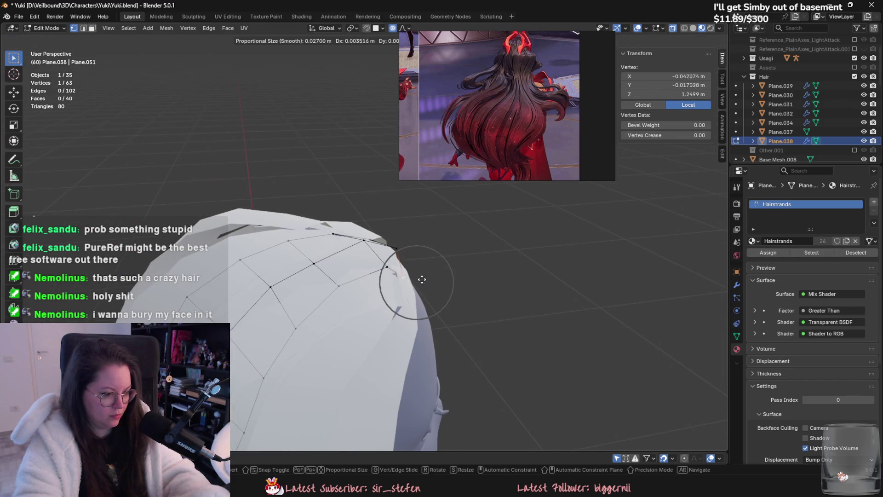
pyautogui.click(421, 279)
pyautogui.scroll(-3, 424, 279)
pyautogui.keyDown('alt'); pyautogui.scroll(3, 420, 278); pyautogui.keyUp('alt')
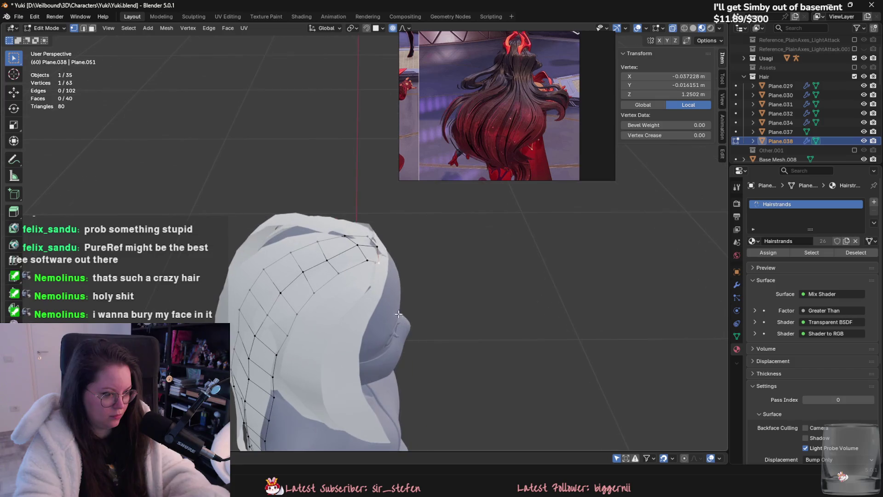
pyautogui.keyDown('alt'); pyautogui.scroll(2, 433, 276); pyautogui.keyUp('alt')
pyautogui.press('z')
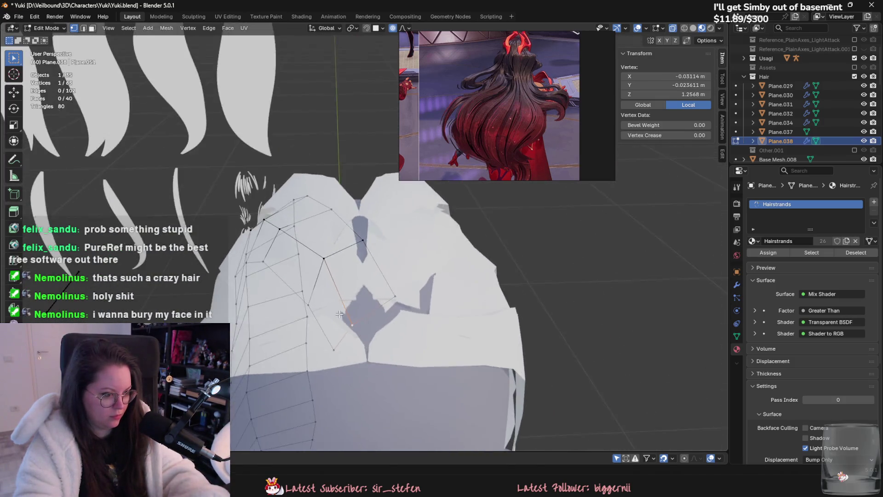
pyautogui.moveTo(423, 289)
pyautogui.keyDown('alt'); pyautogui.mouseDown(button='middle')
pyautogui.moveTo(382, 341)
pyautogui.moveTo(401, 333)
pyautogui.mouseUp(button='middle'); pyautogui.keyUp('alt')
pyautogui.click(401, 333)
# - Leave Plane.038 and begin a falloff vertex move on the next card, Plane.032
pyautogui.press('Tab')
pyautogui.click(335, 356)
pyautogui.press('Tab')
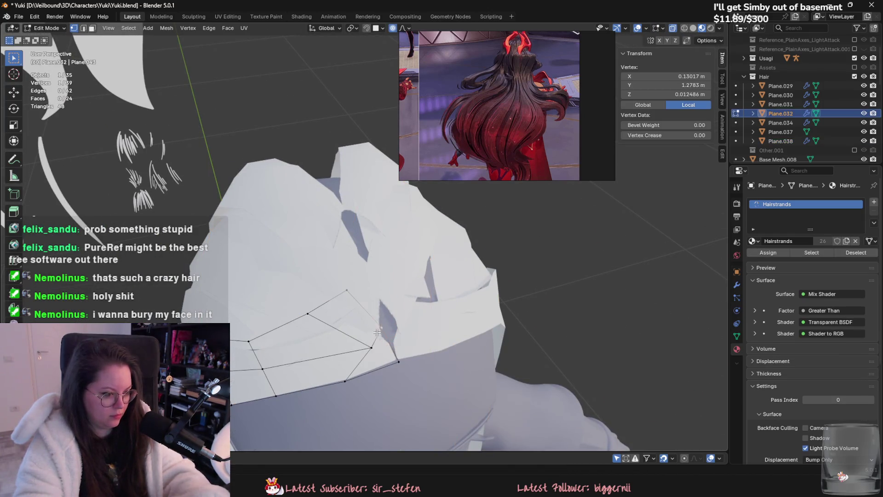
pyautogui.press('g')
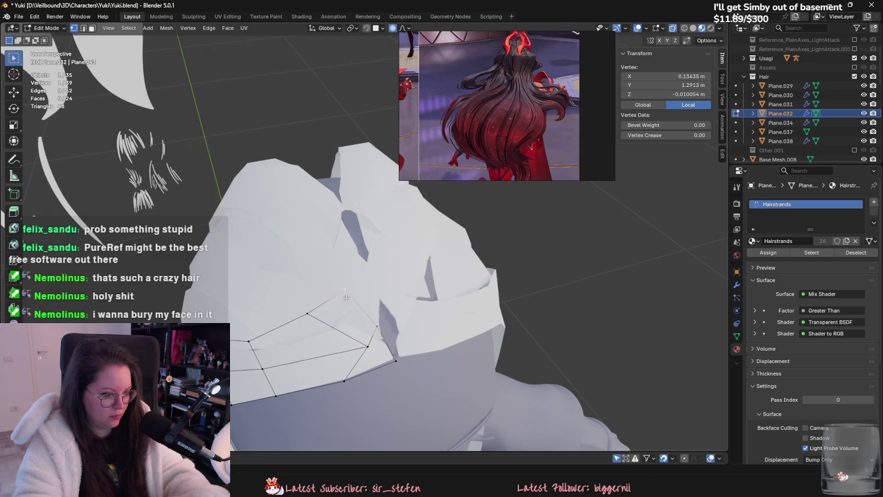
pyautogui.scroll(4, 358, 287)
# - Finish the Plane.032 tweak, then reshape Plane.030's vertices with two proportional moves
pyautogui.click(393, 285)
pyautogui.press('Tab')
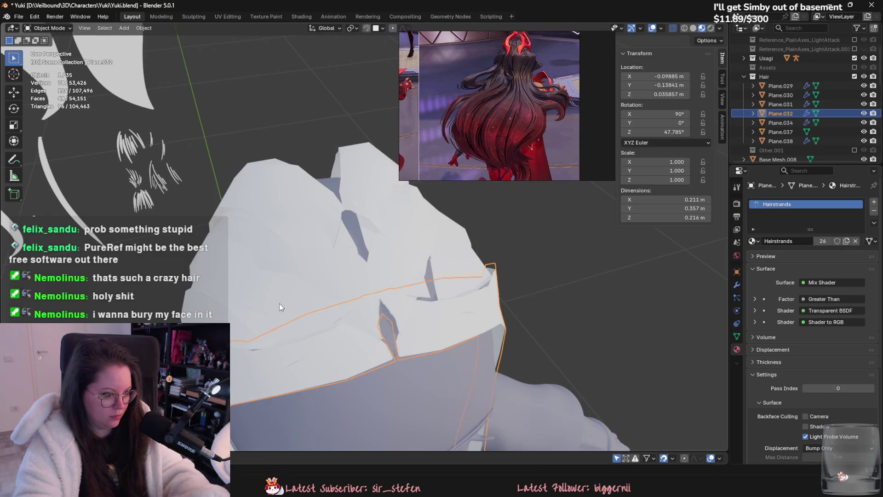
pyautogui.press('Tab')
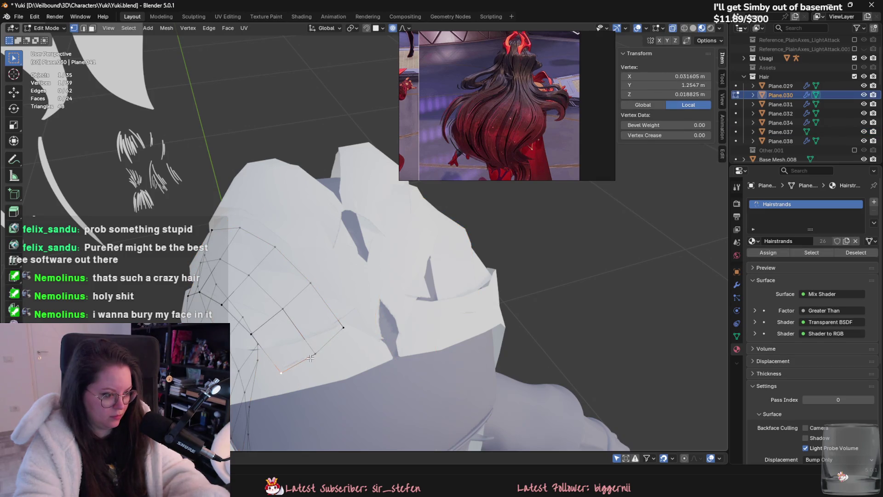
pyautogui.press('g')
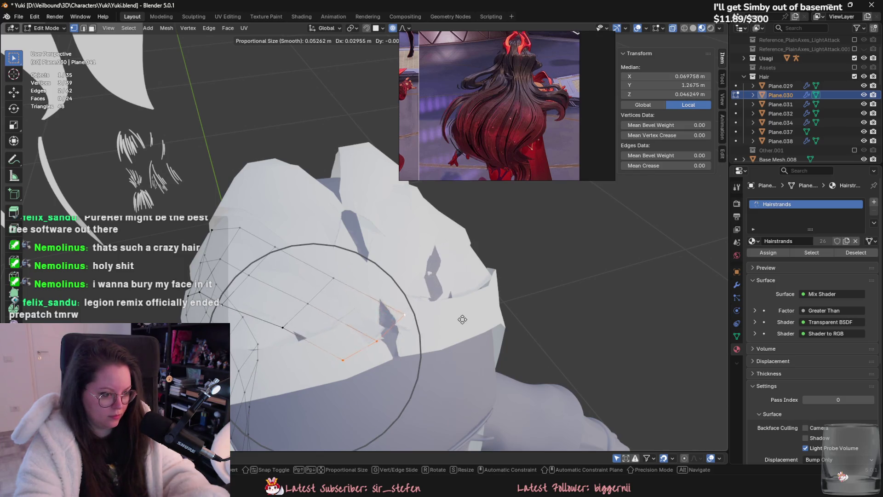
pyautogui.click(449, 319)
pyautogui.moveTo(448, 318); pyautogui.dragTo(503, 315, button='middle')
pyautogui.press('g')
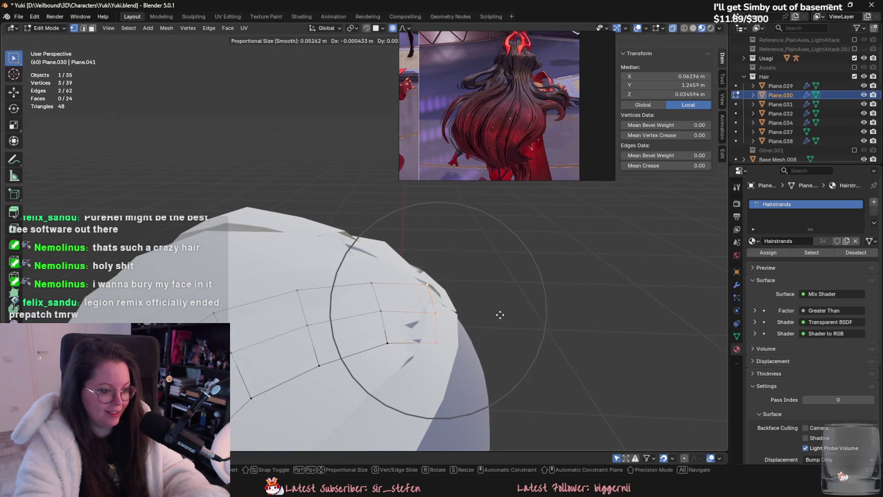
pyautogui.click(504, 313)
# - Drop a single corner vertex of Plane.030 along Z and leave vertex editing
pyautogui.click(441, 341)
pyautogui.press('g')
pyautogui.press('z')
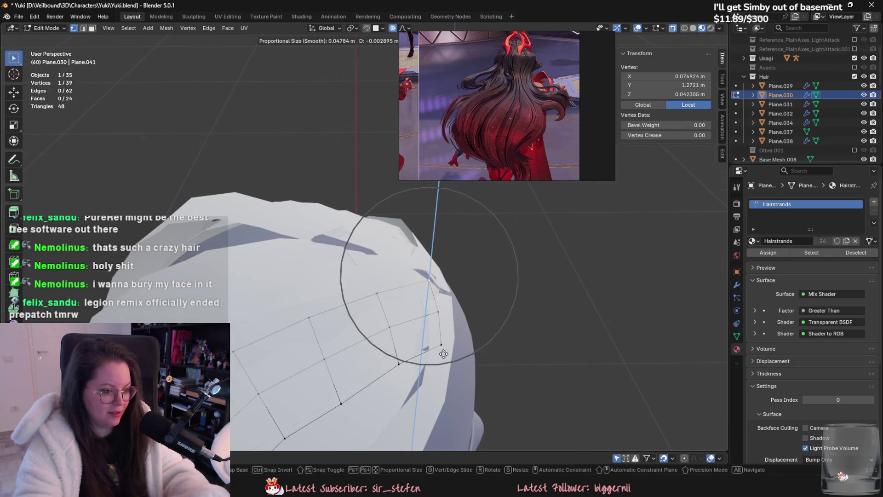
pyautogui.click(439, 356)
pyautogui.press('Tab')
pyautogui.moveTo(439, 356); pyautogui.dragTo(297, 340, button='middle')
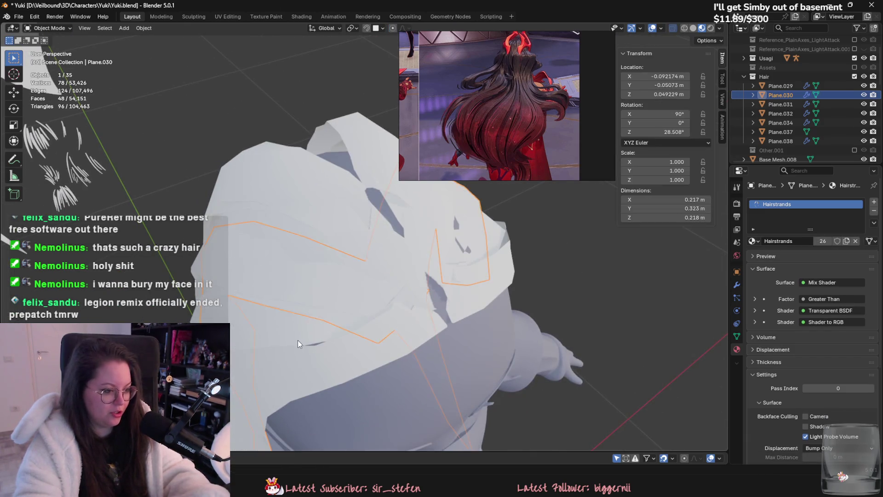
# - Reposition Plane.031's top and bottom corner vertices with small falloff moves
pyautogui.click(298, 341)
pyautogui.press('Tab')
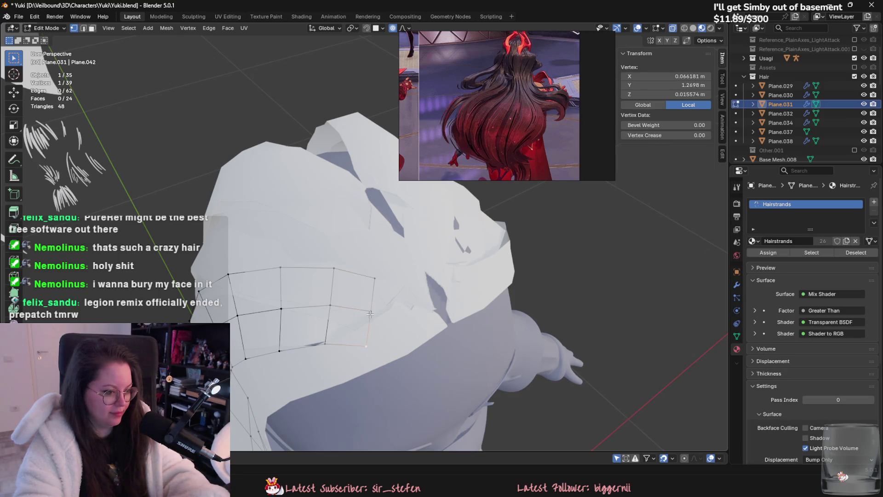
pyautogui.press('g')
pyautogui.click(367, 330)
pyautogui.click(363, 348)
pyautogui.press('g')
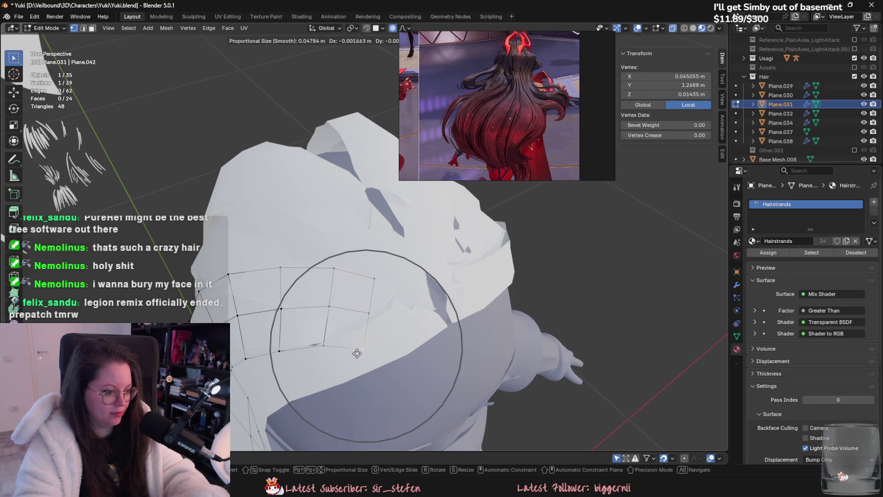
pyautogui.click(362, 358)
pyautogui.press('g')
pyautogui.click(362, 358)
# - Hide the Plane.031 card and select Plane.030 again
pyautogui.moveTo(362, 358)
pyautogui.mouseDown(button='middle')
pyautogui.moveTo(305, 368)
pyautogui.moveTo(340, 313)
pyautogui.moveTo(407, 325)
pyautogui.mouseUp(button='middle')
pyautogui.press('Tab')
pyautogui.press('h')
pyautogui.click(344, 311)
pyautogui.click(384, 299)
pyautogui.scroll(3, 407, 325)
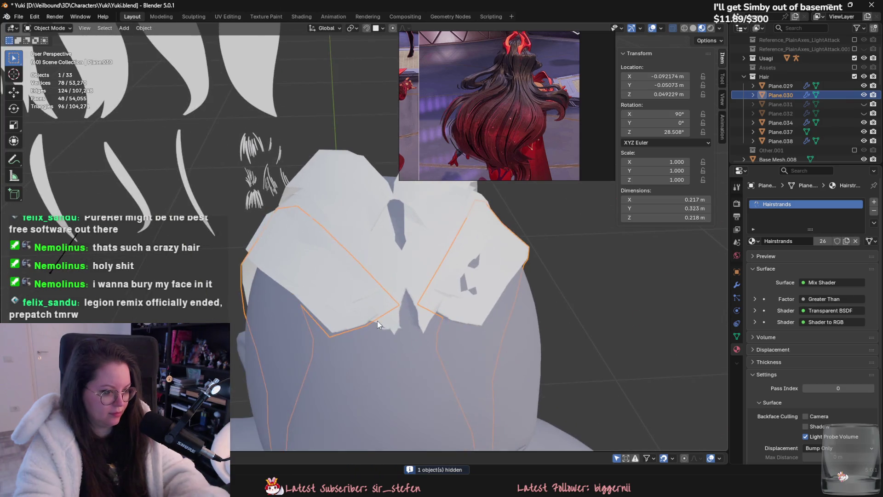
# - Reveal the hidden cards with Alt+H and pull Plane.037's tip vertices closer to the head
pyautogui.press('Tab')
pyautogui.press('Tab')
pyautogui.click(364, 293)
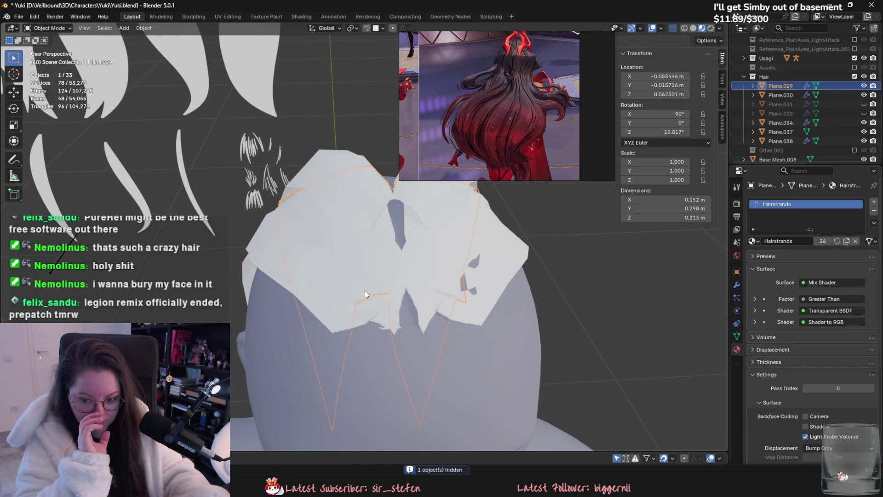
pyautogui.hotkey('alt', 'h')
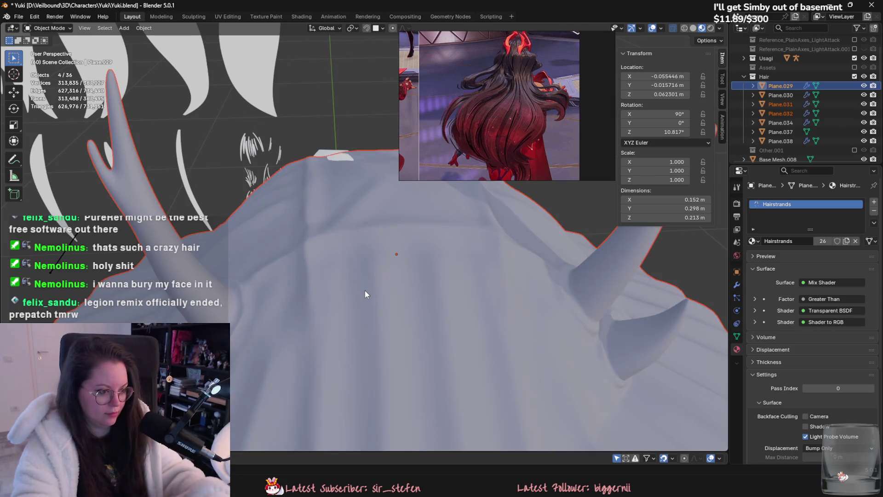
pyautogui.click(351, 294)
pyautogui.press('Tab')
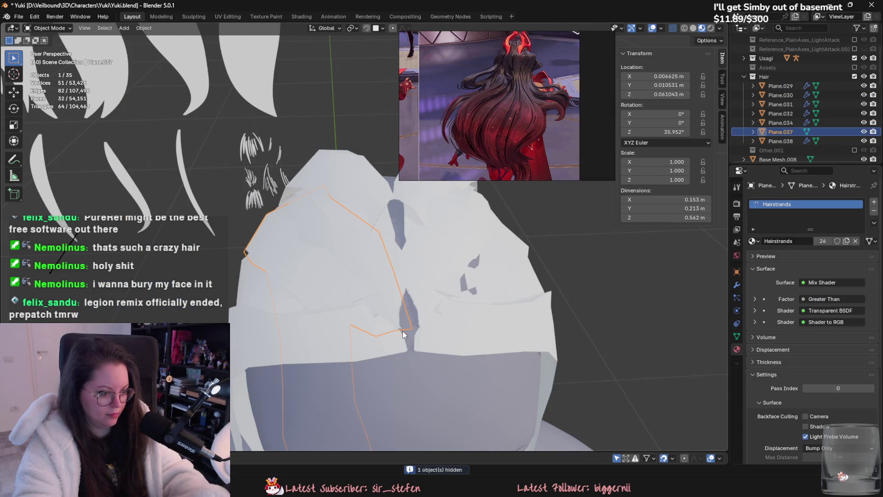
pyautogui.click(408, 329)
pyautogui.keyDown('shift'); pyautogui.click(399, 329); pyautogui.keyUp('shift')
pyautogui.press('g')
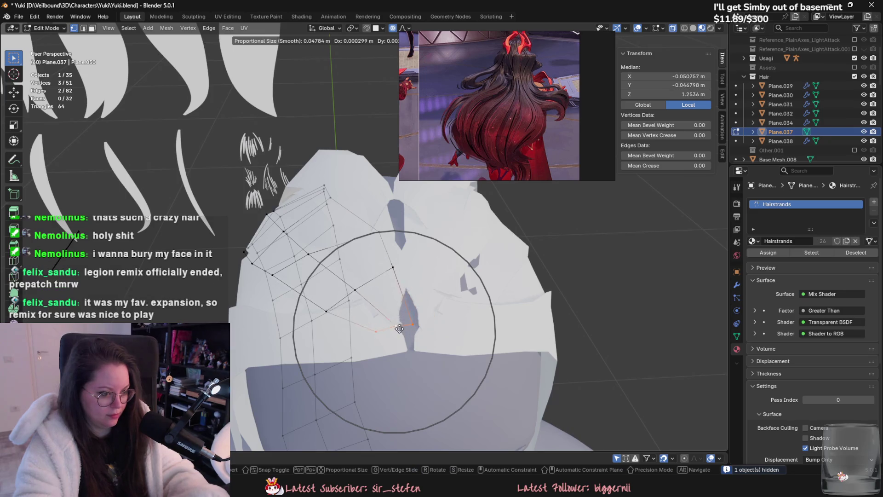
pyautogui.click(403, 325)
pyautogui.press('Tab')
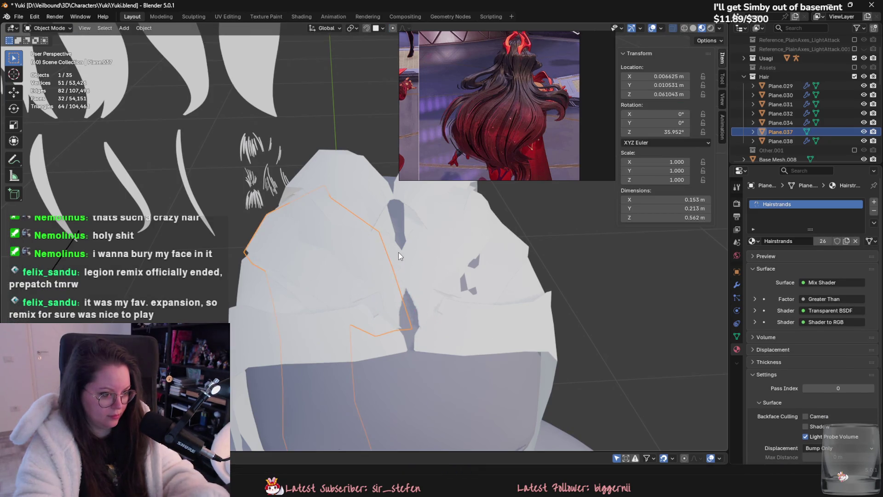
# - Move Plane.038's tip vertices with falloff to close the gap at the back of the head
pyautogui.click(398, 252)
pyautogui.press('Tab')
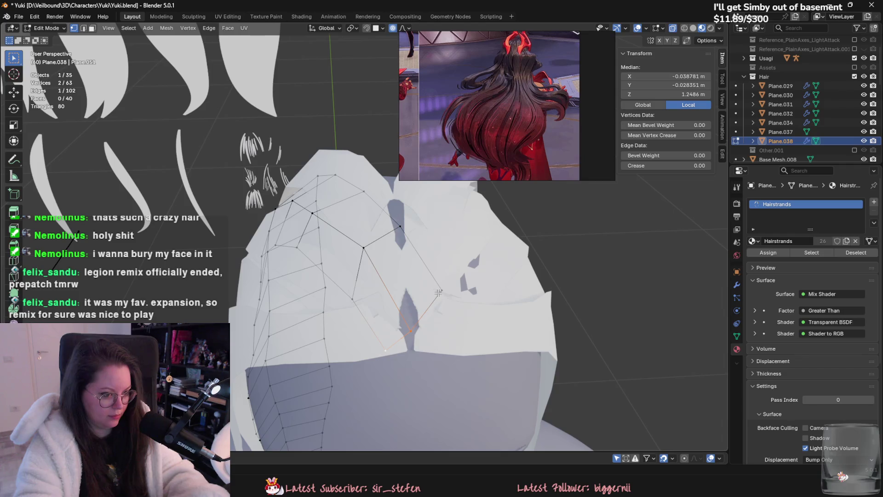
pyautogui.keyDown('shift'); pyautogui.click(438, 292); pyautogui.keyUp('shift')
pyautogui.press('g')
pyautogui.click(412, 340)
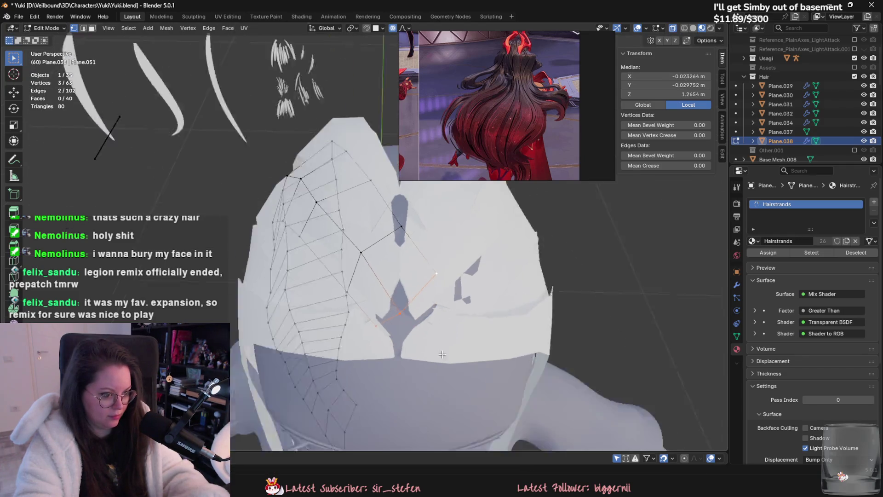
pyautogui.moveTo(411, 340); pyautogui.dragTo(421, 288, button='middle')
# - Nudge one, then two, of Plane.038's tip vertices further into place
pyautogui.click(418, 280)
pyautogui.press('g')
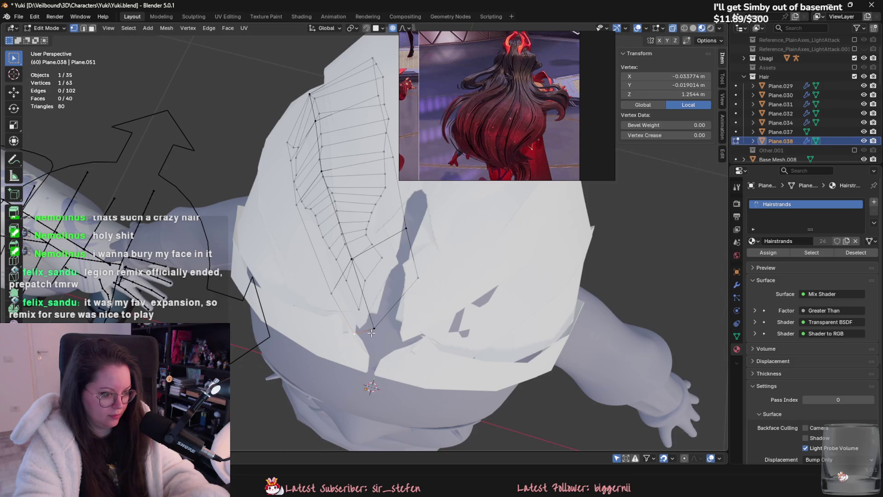
pyautogui.keyDown('shift'); pyautogui.click(372, 332); pyautogui.keyUp('shift')
pyautogui.press('g')
pyautogui.click(385, 343)
pyautogui.moveTo(384, 344); pyautogui.dragTo(391, 222, button='middle')
# - Make a final single-vertex tweak on Plane.038, hide the card and select Plane.037
pyautogui.hotkey('alt', 'q')
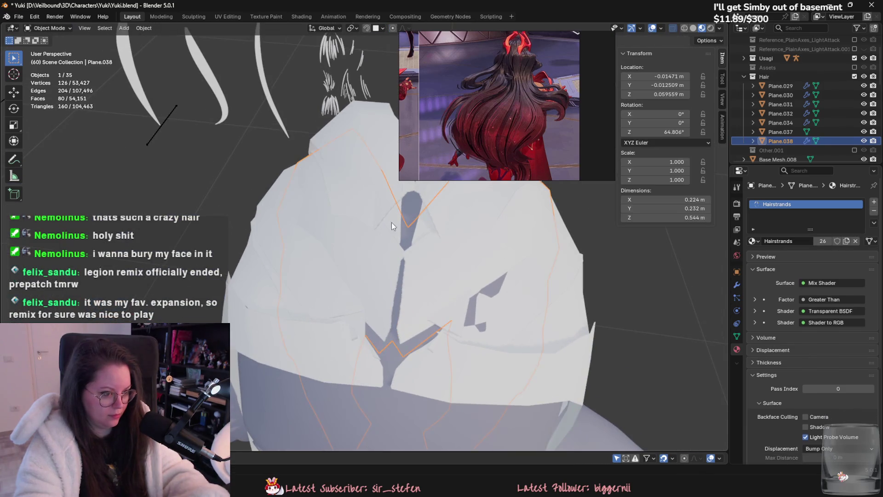
pyautogui.hotkey('alt', 'q')
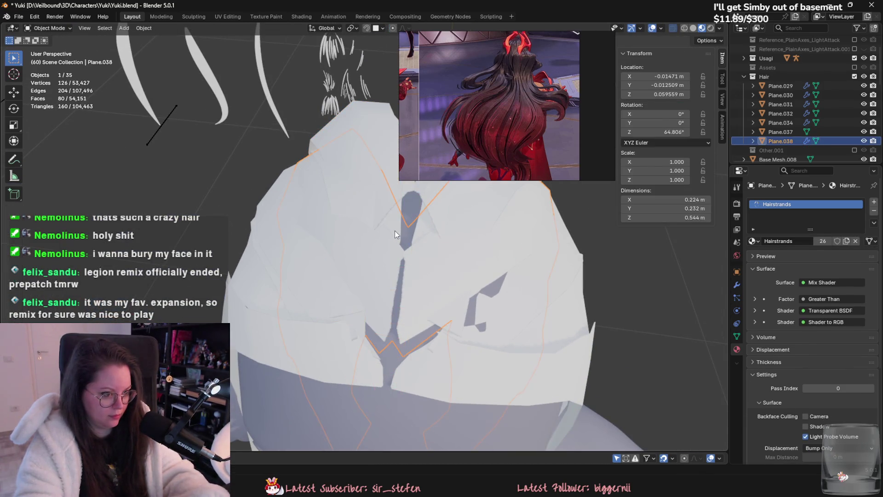
pyautogui.click(399, 330)
pyautogui.press('g')
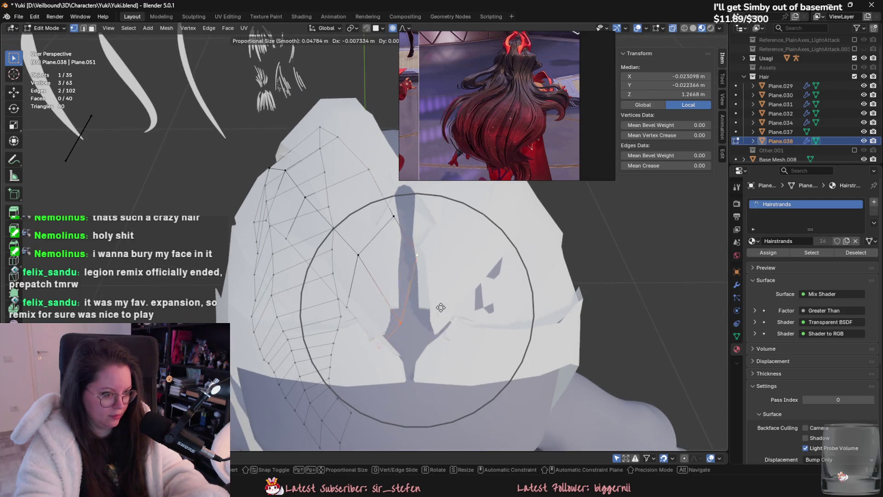
pyautogui.press('Escape')
pyautogui.press('Tab')
pyautogui.press('h')
pyautogui.click(383, 270)
# - Rotate then move Plane.029's three tip vertices with falloff toward the back of the head
pyautogui.click(395, 245)
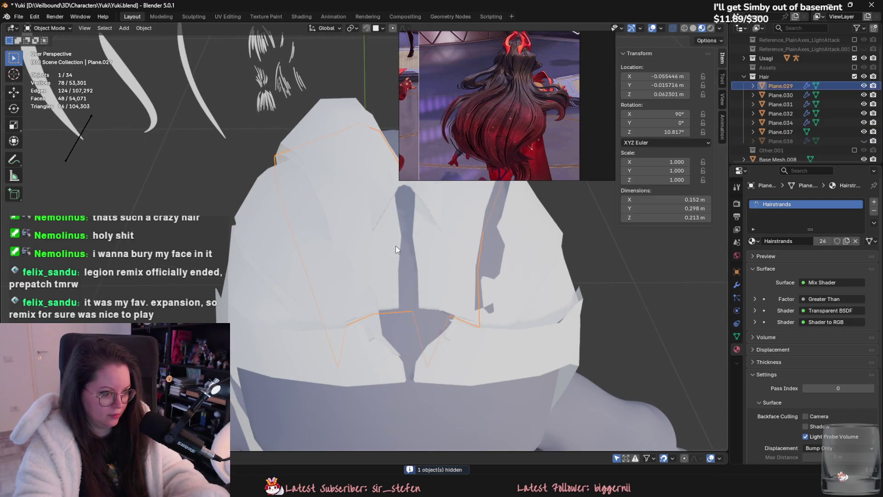
pyautogui.press('Tab')
pyautogui.keyDown('shift'); pyautogui.click(373, 314); pyautogui.keyUp('shift')
pyautogui.moveTo(374, 316); pyautogui.dragTo(414, 324, button='middle')
pyautogui.press('r')
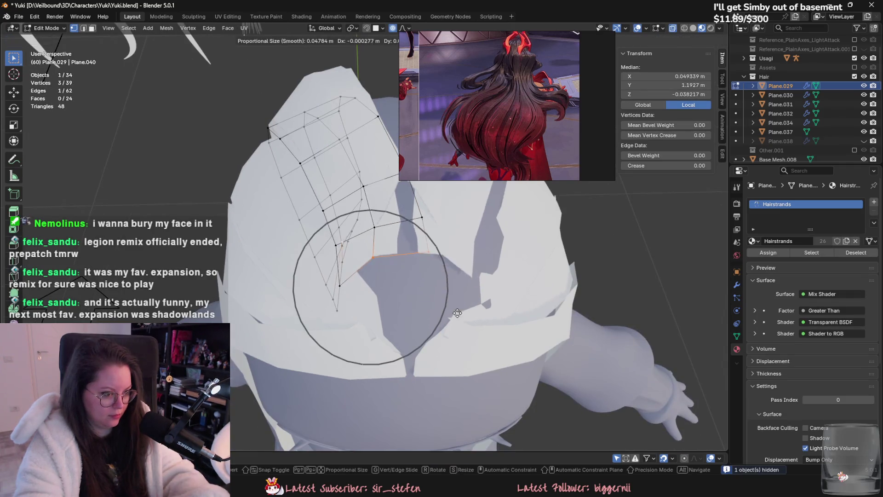
pyautogui.press('g')
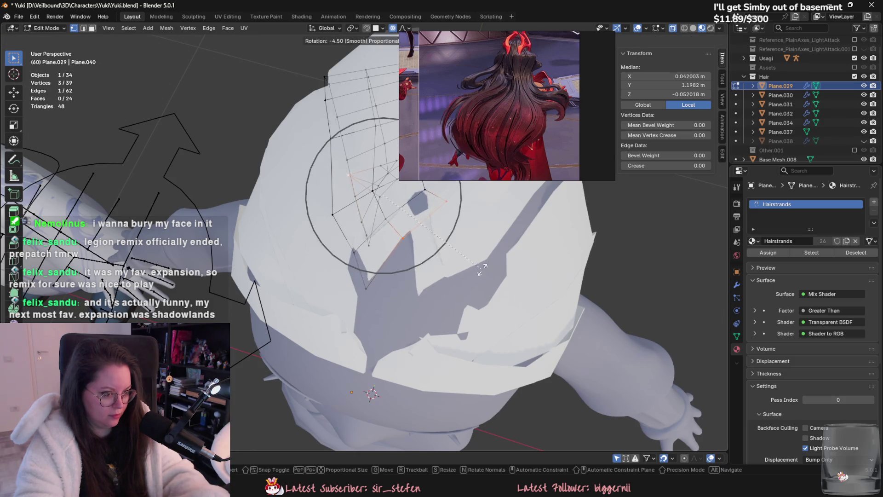
pyautogui.click(496, 263)
# - Refine the Plane.029 tip with another soft move and return to object mode
pyautogui.press('g')
pyautogui.click(476, 273)
pyautogui.press('g')
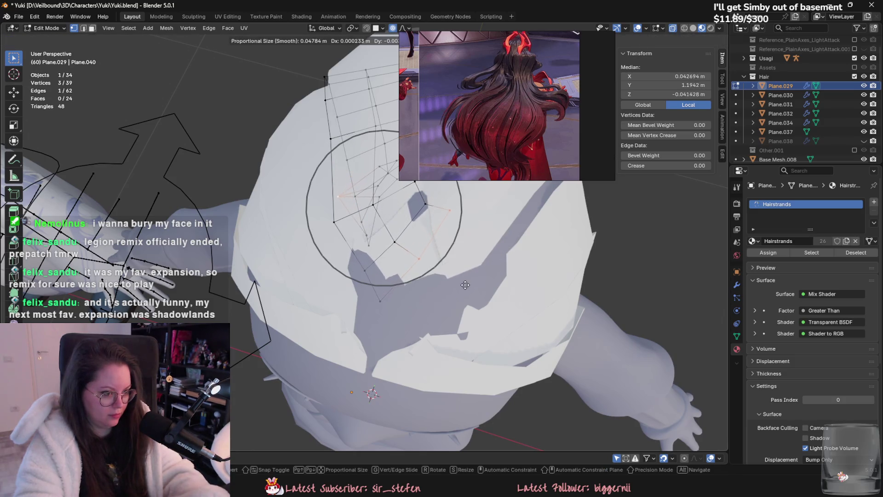
pyautogui.click(467, 277)
pyautogui.press('Tab')
pyautogui.press('Tab')
# - On Plane.037, soft-move a vertex, then select all vertices and shift the card
pyautogui.moveTo(350, 257)
pyautogui.mouseDown(button='middle')
pyautogui.moveTo(384, 292)
pyautogui.moveTo(448, 308)
pyautogui.moveTo(444, 294)
pyautogui.moveTo(412, 310)
pyautogui.mouseUp(button='middle')
pyautogui.press('g')
pyautogui.click(383, 317)
pyautogui.press('a')
pyautogui.press('g')
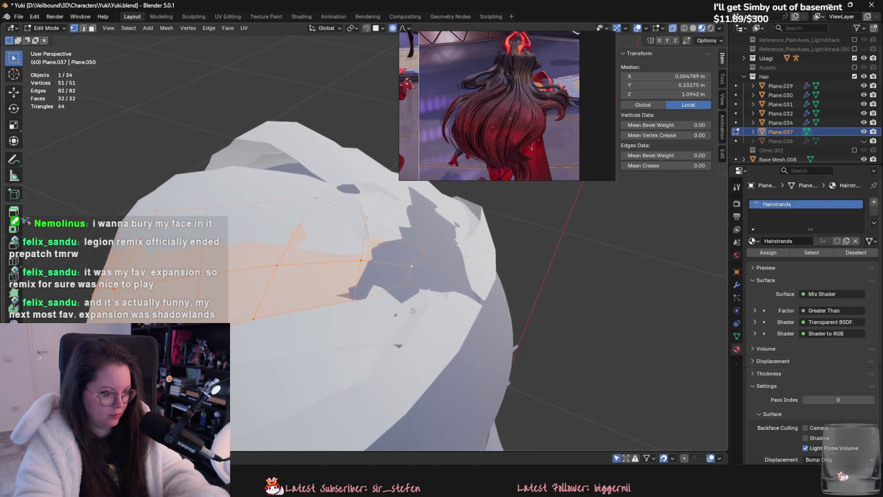
# - Move Plane.037's three tip vertices and rotate them about the vertical Z axis
pyautogui.keyDown('ctrl'); pyautogui.click(410, 274); pyautogui.keyUp('ctrl')
pyautogui.press('g')
pyautogui.moveTo(410, 274)
pyautogui.mouseDown(button='middle')
pyautogui.moveTo(450, 274)
pyautogui.moveTo(476, 297)
pyautogui.mouseUp(button='middle')
pyautogui.press('r')
pyautogui.press('z')
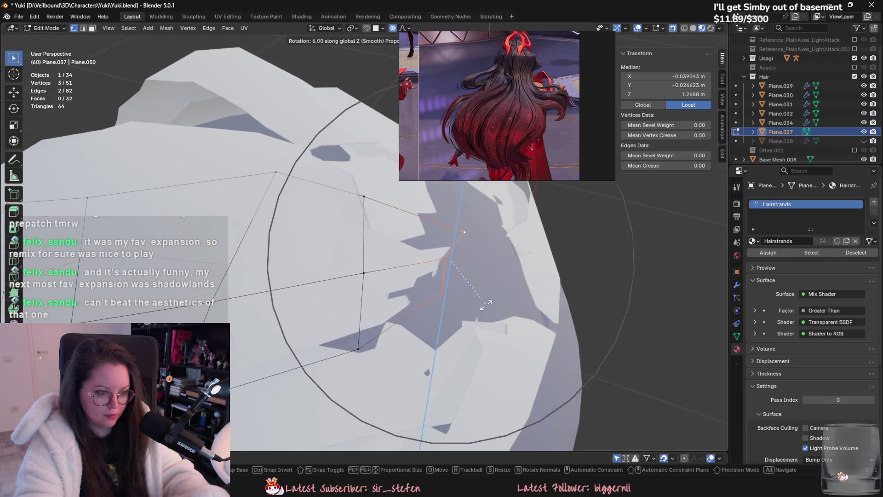
pyautogui.scroll(5, 489, 318)
pyautogui.click(517, 224)
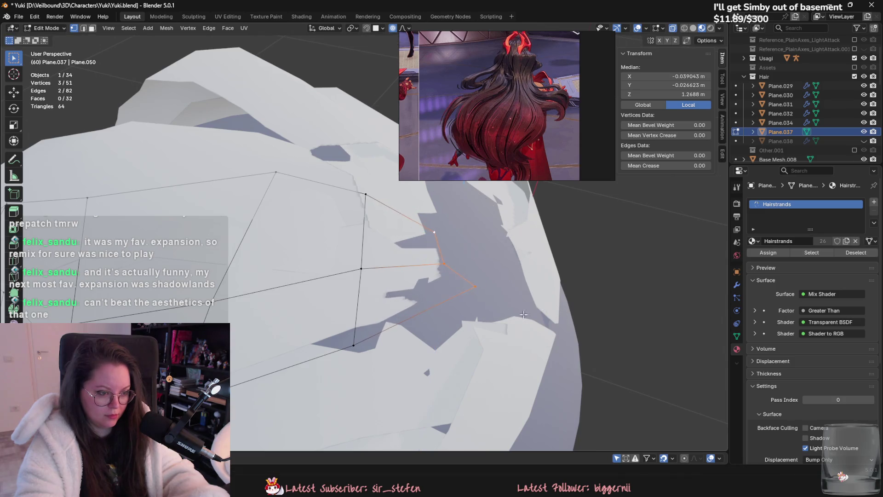
# - Settle the Plane.037 tip with a final nudge and pick a vertex on Plane.030
pyautogui.moveTo(517, 224); pyautogui.dragTo(459, 329, button='middle')
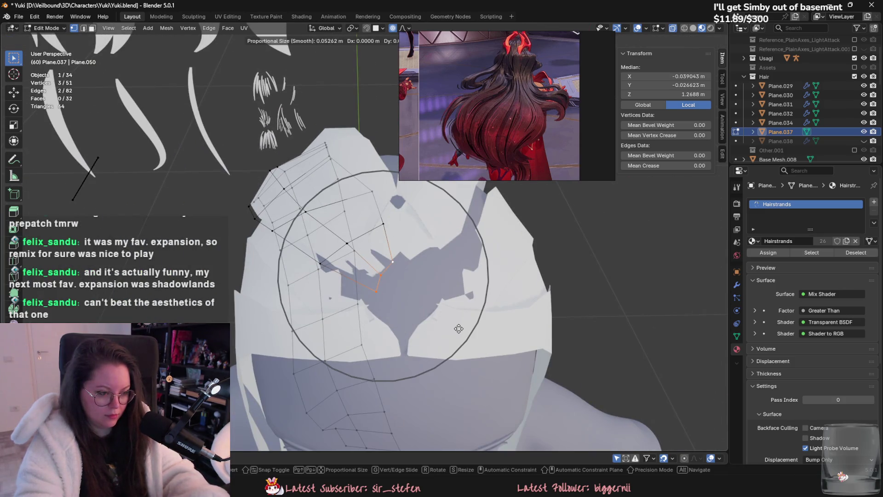
pyautogui.click(464, 304)
pyautogui.moveTo(464, 303)
pyautogui.mouseDown(button='middle')
pyautogui.moveTo(434, 339)
pyautogui.moveTo(463, 308)
pyautogui.mouseUp(button='middle')
pyautogui.press('g')
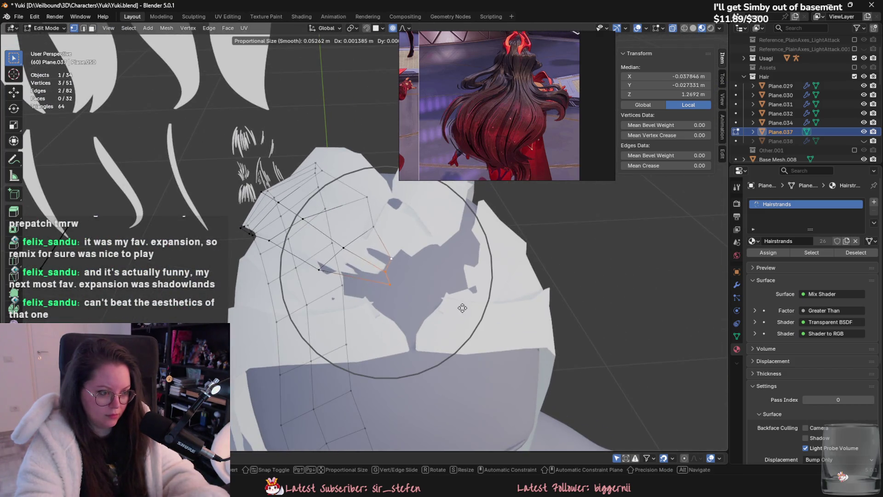
pyautogui.click(486, 297)
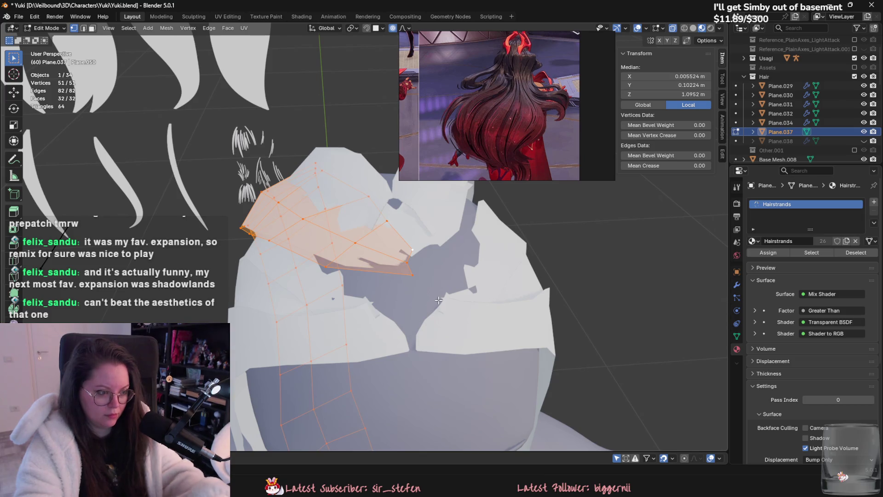
pyautogui.moveTo(438, 300); pyautogui.dragTo(347, 294, button='middle')
pyautogui.click(330, 291)
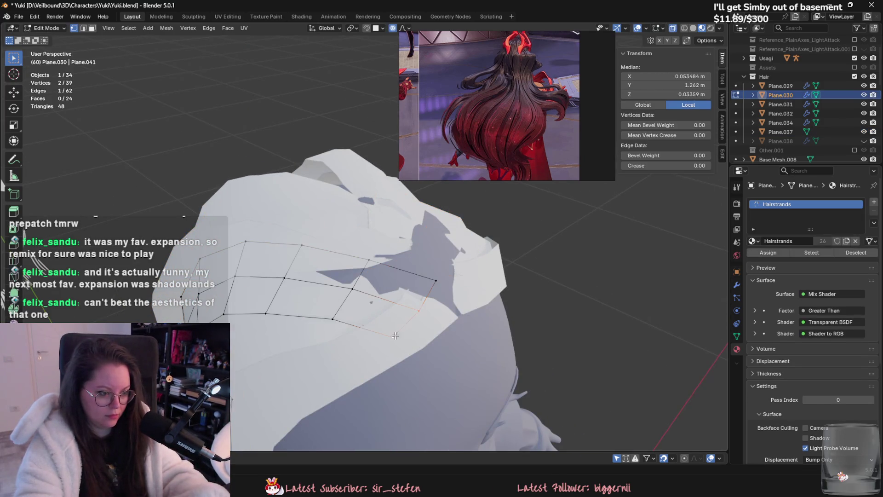
# - Soft-move a group of Plane.032 vertices so the card follows the head's curve
pyautogui.moveTo(395, 335)
pyautogui.mouseDown(button='middle')
pyautogui.moveTo(413, 324)
pyautogui.moveTo(478, 356)
pyautogui.mouseUp(button='middle')
pyautogui.keyDown('shift'); pyautogui.click(435, 257); pyautogui.keyUp('shift')
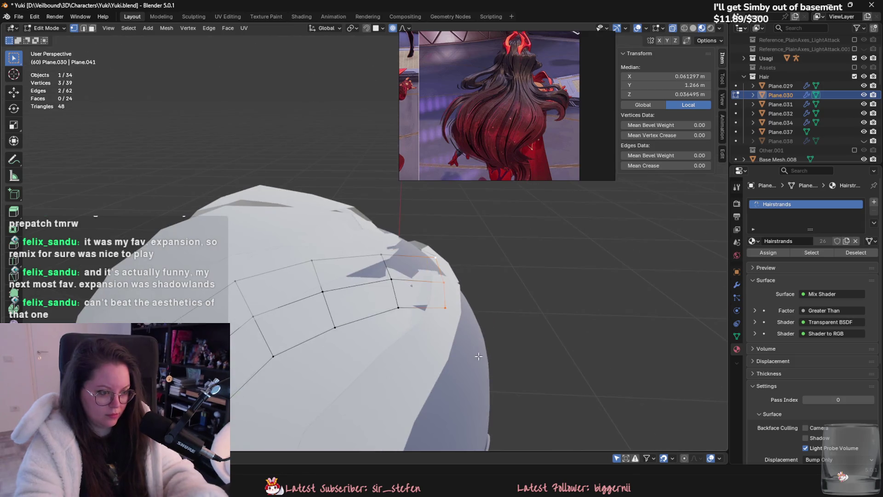
pyautogui.press('g')
pyautogui.moveTo(441, 332)
pyautogui.mouseDown(button='middle')
pyautogui.moveTo(422, 317)
pyautogui.moveTo(446, 331)
pyautogui.moveTo(387, 331)
pyautogui.mouseUp(button='middle')
pyautogui.click(418, 315)
pyautogui.press('g')
pyautogui.click(446, 331)
# - Reposition the tip vertex of Plane.032 against the head
pyautogui.click(359, 336)
pyautogui.press('g')
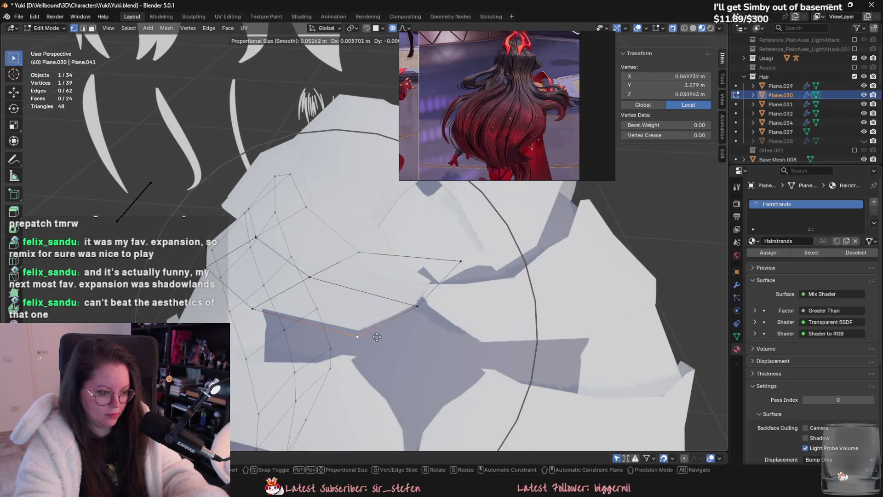
pyautogui.scroll(5, 366, 331)
pyautogui.moveTo(345, 325); pyautogui.dragTo(427, 292, button='middle')
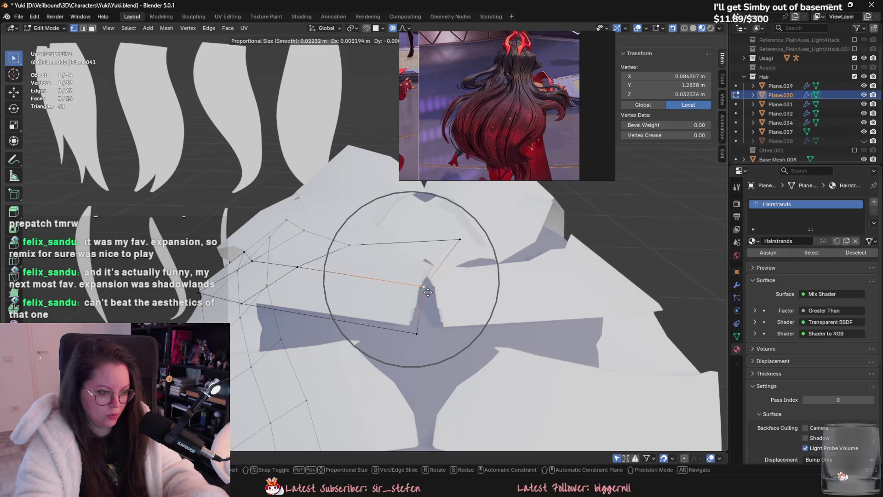
pyautogui.click(428, 292)
# - Grow a selection to three vertices, pull them onto the scalp, and finish editing Plane.032
pyautogui.moveTo(416, 322)
pyautogui.mouseDown(button='middle')
pyautogui.moveTo(489, 239)
pyautogui.moveTo(482, 335)
pyautogui.mouseUp(button='middle')
pyautogui.click(490, 239)
pyautogui.press('ctrl+KP_Add')
pyautogui.press('g')
pyautogui.click(483, 337)
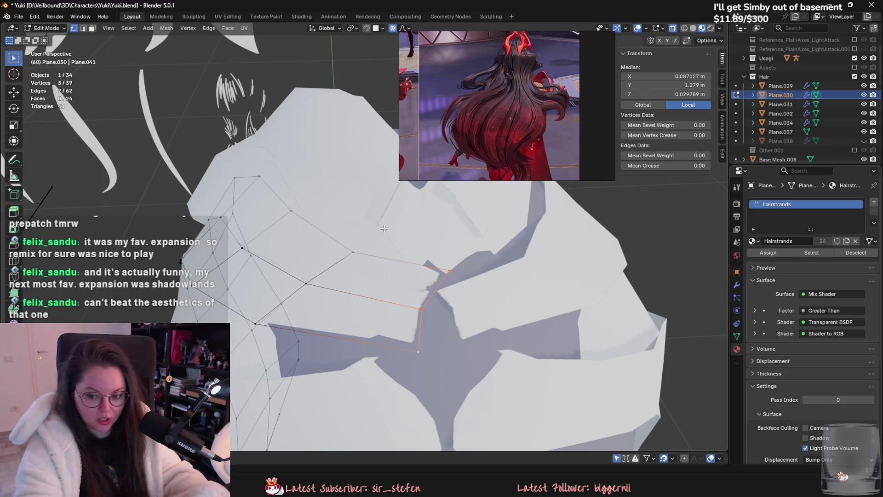
pyautogui.press('Tab')
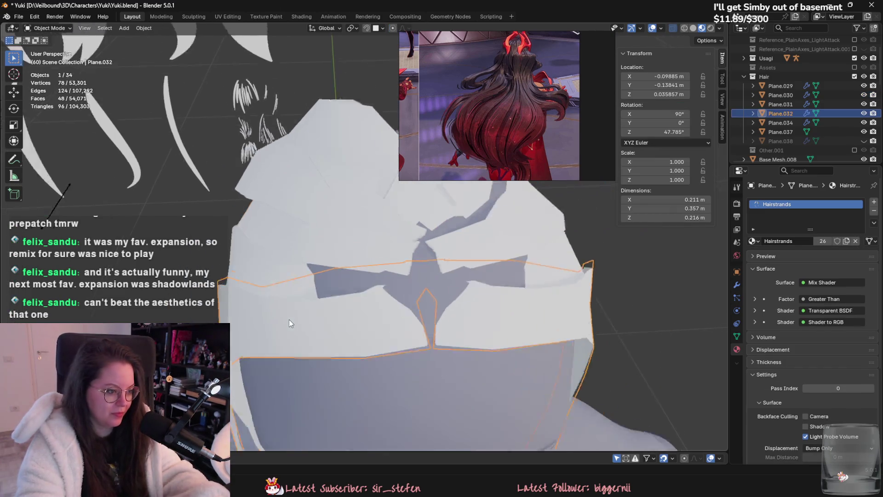
# - Switch to Plane.031 and shift its selected vertices vertically along Z
pyautogui.moveTo(289, 320); pyautogui.dragTo(353, 280, button='middle')
pyautogui.click(347, 277)
pyautogui.press('Tab')
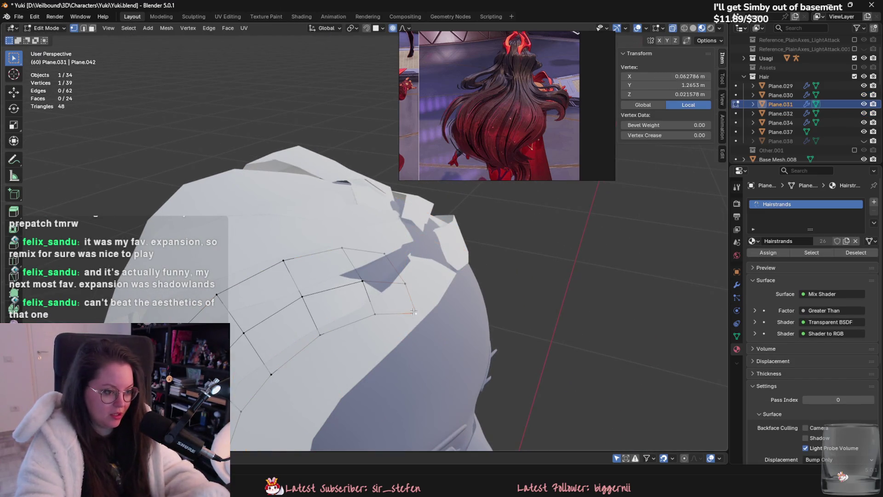
pyautogui.press('g')
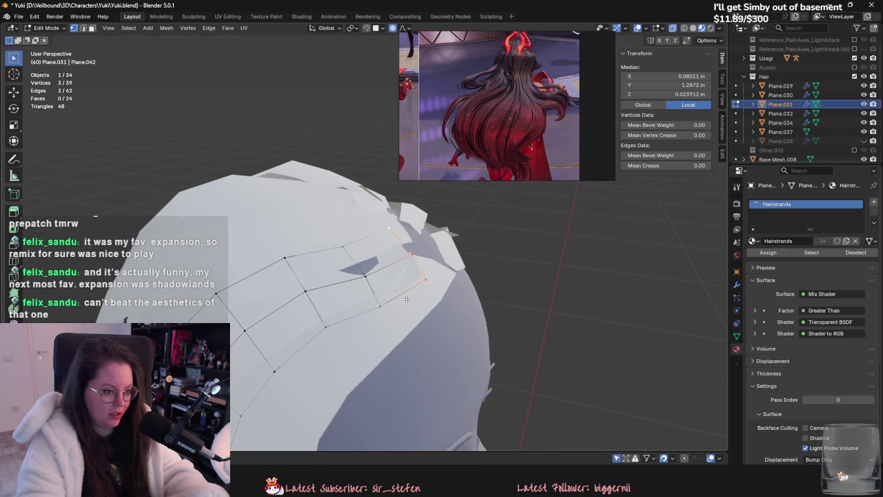
pyautogui.moveTo(412, 325)
pyautogui.keyDown('alt'); pyautogui.mouseDown(button='middle')
pyautogui.moveTo(371, 286)
pyautogui.moveTo(448, 269)
pyautogui.moveTo(467, 312)
pyautogui.moveTo(399, 291)
pyautogui.mouseUp(button='middle'); pyautogui.keyUp('alt')
pyautogui.press('z')
pyautogui.click(449, 269)
# - Nudge further Plane.031 vertices with soft falloff until the card fits the head
pyautogui.press('g')
pyautogui.press('Escape')
pyautogui.press('g')
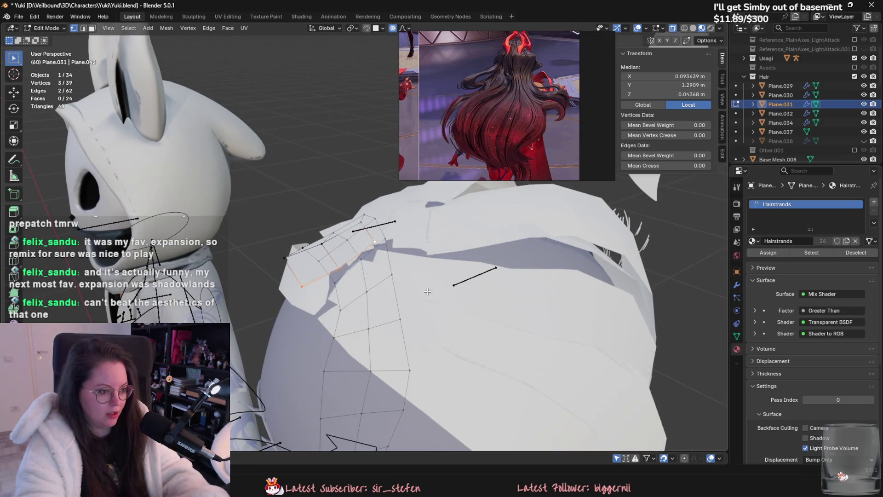
pyautogui.moveTo(398, 291)
pyautogui.keyDown('alt'); pyautogui.mouseDown(button='middle')
pyautogui.moveTo(388, 269)
pyautogui.moveTo(528, 310)
pyautogui.moveTo(433, 354)
pyautogui.moveTo(486, 390)
pyautogui.moveTo(247, 344)
pyautogui.moveTo(415, 284)
pyautogui.mouseUp(button='middle'); pyautogui.keyUp('alt')
pyautogui.click(528, 310)
pyautogui.click(432, 354)
pyautogui.press('g')
pyautogui.press('Escape')
pyautogui.press('g')
pyautogui.click(487, 390)
pyautogui.scroll(-3, 247, 344)
pyautogui.scroll(2, 404, 232)
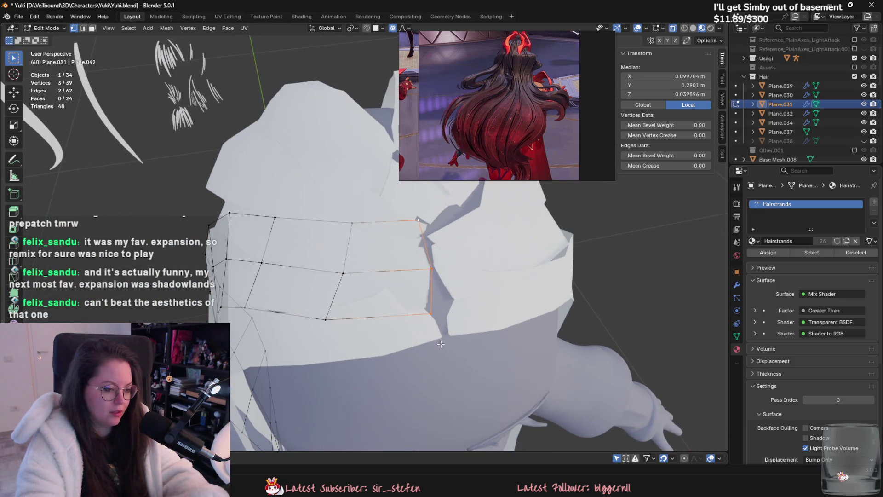
# - Return to Plane.032 and pull a vertex with falloff toward the head
pyautogui.press('g')
pyautogui.press('Escape')
pyautogui.press('Tab')
pyautogui.click(394, 343)
pyautogui.press('Tab')
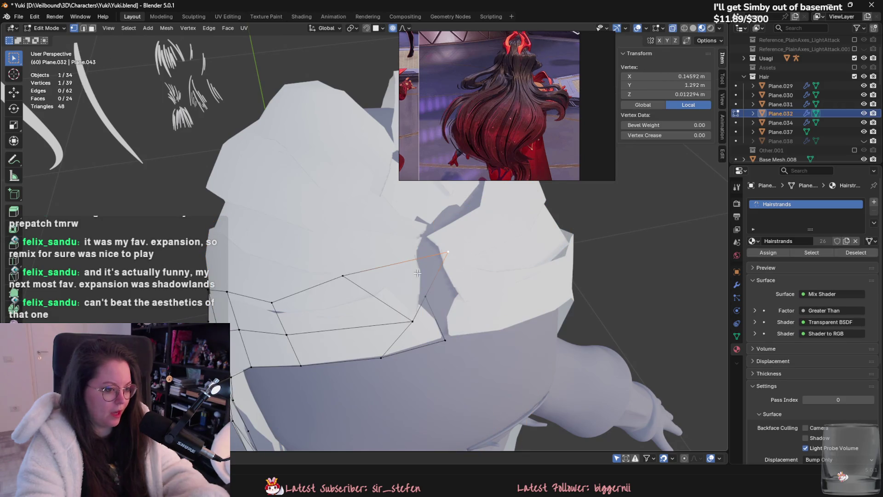
pyautogui.press('g')
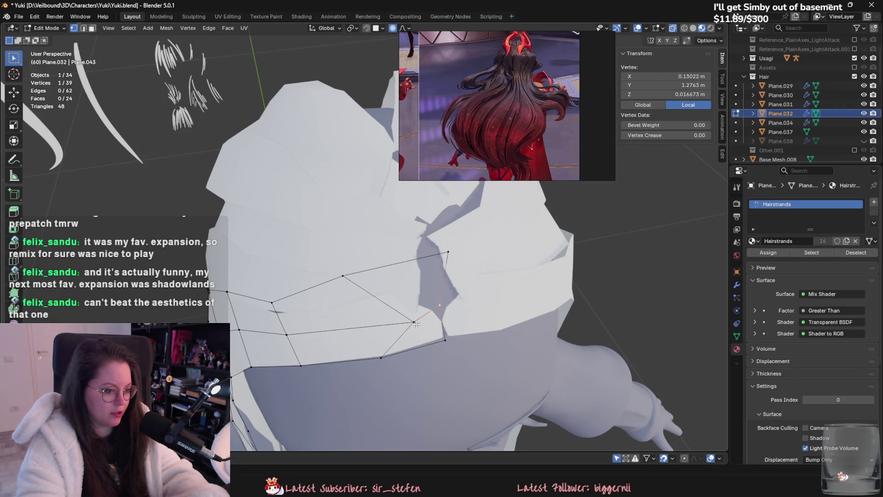
pyautogui.press('g')
pyautogui.moveTo(397, 318); pyautogui.dragTo(444, 246, button='middle')
pyautogui.click(445, 352)
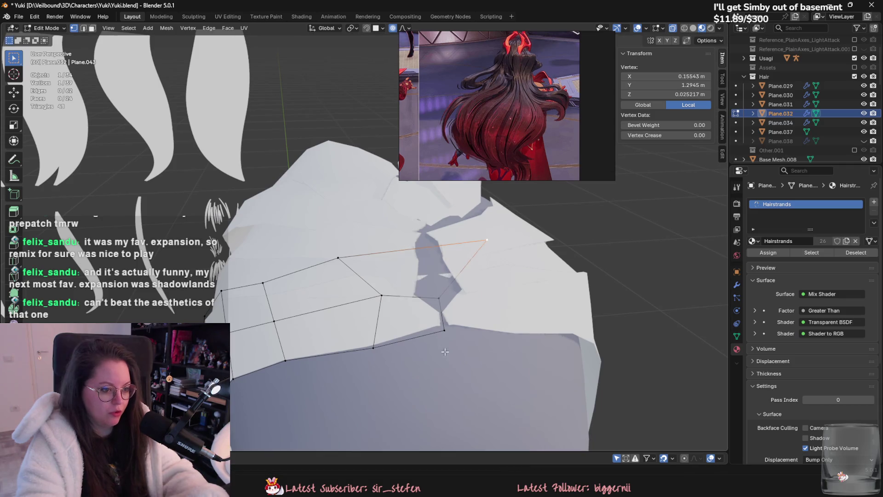
# - Refine the edge vertex of Plane.032 in several soft moves so it sits on the scalp
pyautogui.press('g')
pyautogui.moveTo(445, 352)
pyautogui.mouseDown(button='middle')
pyautogui.moveTo(423, 207)
pyautogui.moveTo(424, 326)
pyautogui.moveTo(365, 266)
pyautogui.moveTo(414, 217)
pyautogui.mouseUp(button='middle')
pyautogui.click(423, 207)
pyautogui.press('g')
pyautogui.click(409, 274)
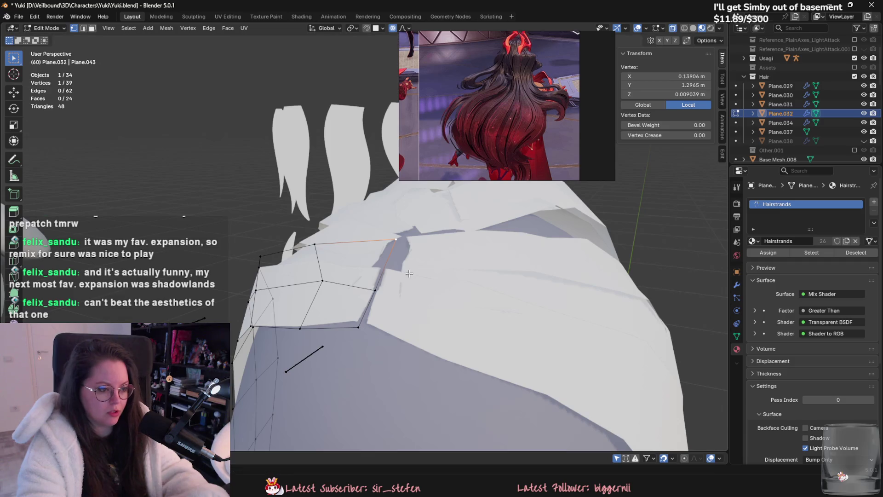
pyautogui.press('g')
pyautogui.moveTo(409, 275)
pyautogui.mouseDown(button='middle')
pyautogui.moveTo(442, 281)
pyautogui.moveTo(426, 347)
pyautogui.mouseUp(button='middle')
pyautogui.click(415, 274)
pyautogui.press('g')
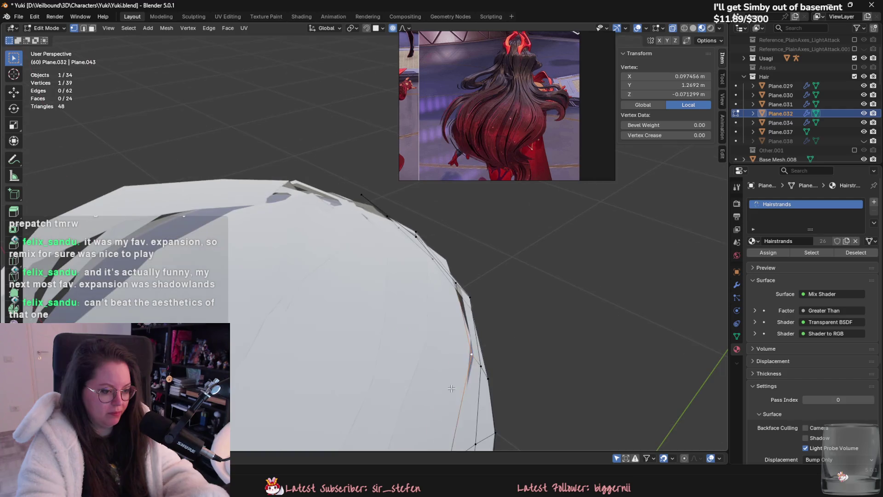
# - Nudge a Plane.031 vertex closer to Yuki's scalp and finish editing it
pyautogui.click(412, 329)
pyautogui.press('Tab')
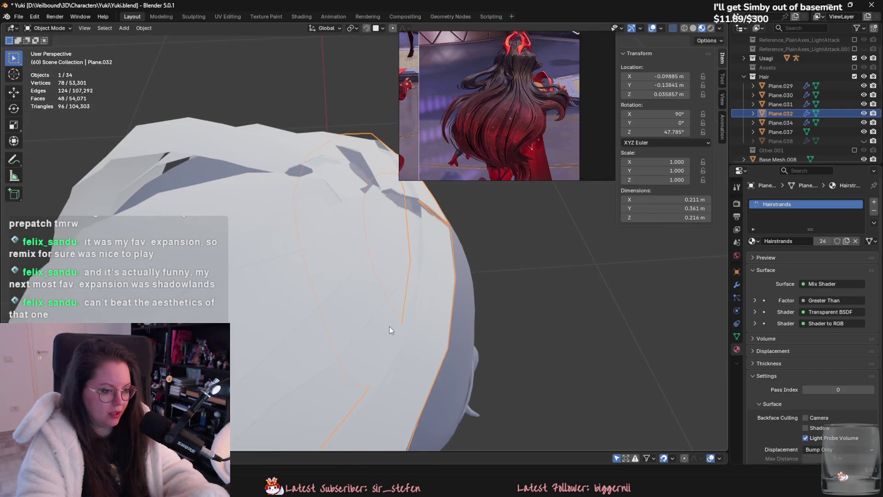
pyautogui.press('Tab')
pyautogui.moveTo(389, 326); pyautogui.dragTo(487, 316, button='middle')
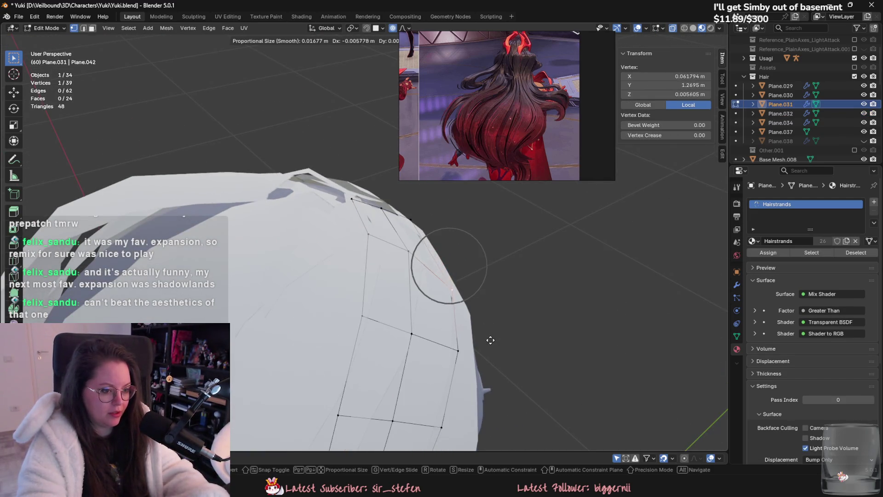
pyautogui.keyDown('alt'); pyautogui.moveTo(490, 340); pyautogui.dragTo(340, 325, button='middle'); pyautogui.keyUp('alt')
pyautogui.click(376, 326)
pyautogui.press('Tab')
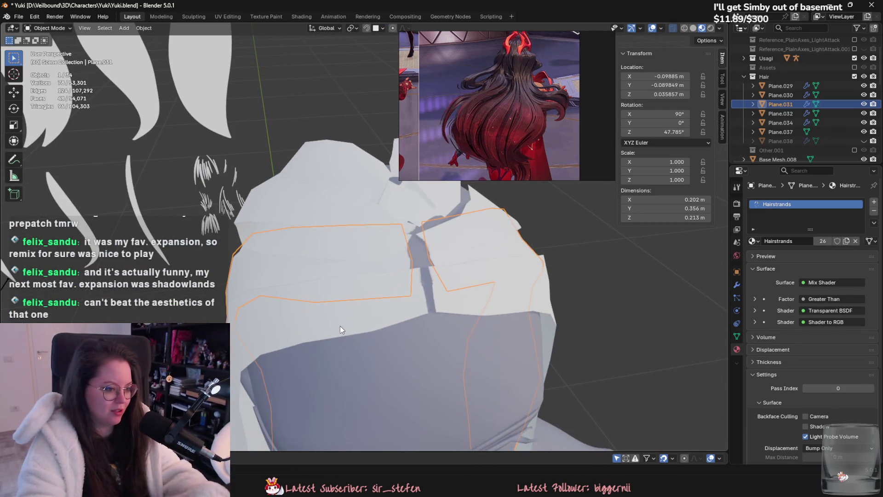
# - Hide one hair card and bring Plane.037 into vertex editing
pyautogui.press('h')
pyautogui.hotkey('alt', 'h')
pyautogui.click(338, 224)
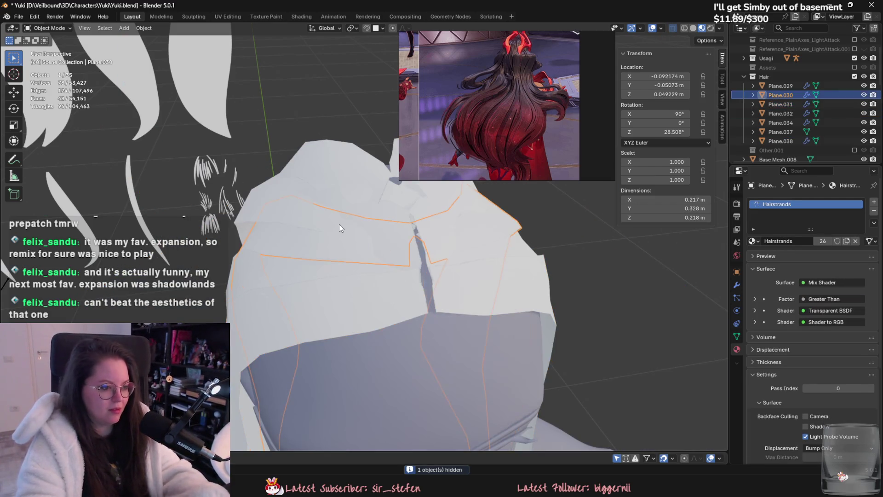
pyautogui.press('Tab')
pyautogui.press('Tab')
pyautogui.moveTo(373, 276); pyautogui.dragTo(269, 244, button='middle')
pyautogui.click(269, 245)
pyautogui.press('Tab')
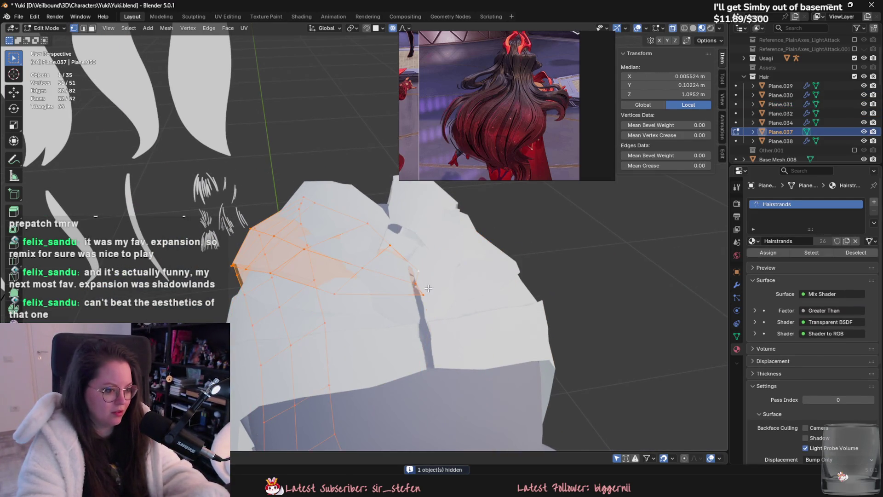
# - Select edge vertices of Plane.037 and pull them down onto the scalp with soft falloff
pyautogui.click(418, 281)
pyautogui.moveTo(441, 329); pyautogui.dragTo(424, 263, button='middle')
pyautogui.scroll(2, 487, 265)
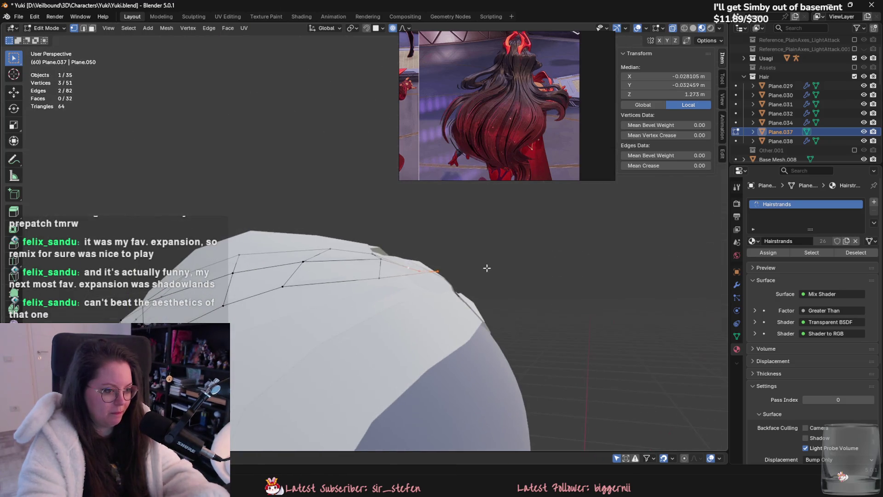
pyautogui.keyDown('shift'); pyautogui.click(487, 265); pyautogui.keyUp('shift')
pyautogui.moveTo(487, 264); pyautogui.dragTo(392, 296, button='middle')
pyautogui.click(392, 233)
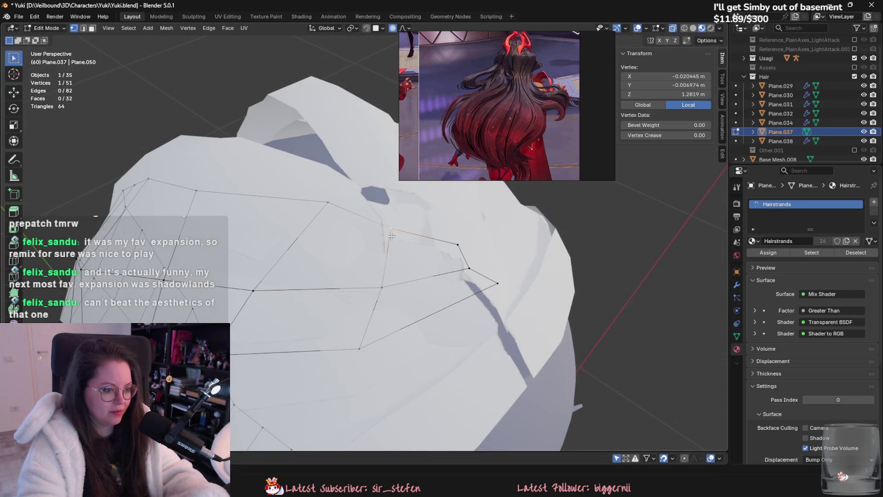
pyautogui.moveTo(365, 337)
pyautogui.mouseDown(button='middle')
pyautogui.moveTo(404, 296)
pyautogui.moveTo(366, 296)
pyautogui.mouseUp(button='middle')
pyautogui.keyDown('shift'); pyautogui.click(405, 295); pyautogui.keyUp('shift')
pyautogui.press('g')
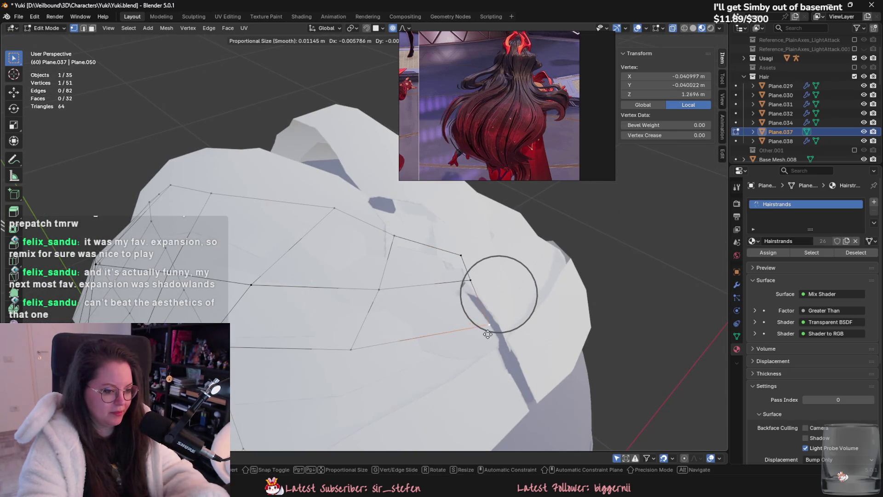
pyautogui.moveTo(488, 334)
pyautogui.mouseDown(button='middle')
pyautogui.moveTo(479, 289)
pyautogui.moveTo(490, 331)
pyautogui.moveTo(492, 306)
pyautogui.mouseUp(button='middle')
pyautogui.click(494, 342)
# - Make small follow-up moves of the Plane.037 vertices to tighten the fit
pyautogui.press('g')
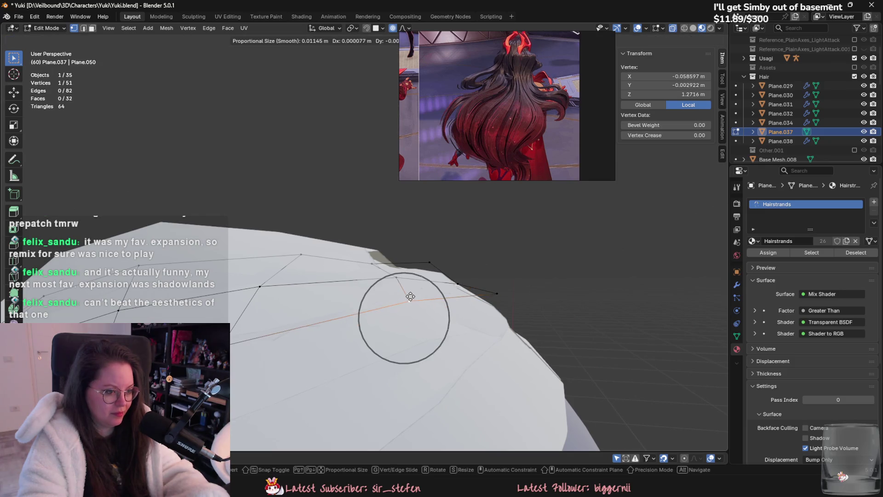
pyautogui.click(411, 297)
pyautogui.moveTo(410, 297); pyautogui.dragTo(387, 348, button='middle')
pyautogui.press('g')
pyautogui.moveTo(508, 306)
pyautogui.mouseDown(button='middle')
pyautogui.moveTo(467, 339)
pyautogui.moveTo(500, 327)
pyautogui.mouseUp(button='middle')
pyautogui.click(467, 339)
pyautogui.press('g')
pyautogui.click(500, 326)
# - Lower two Plane.037 vertices with a Z-constrained move
pyautogui.click(404, 316)
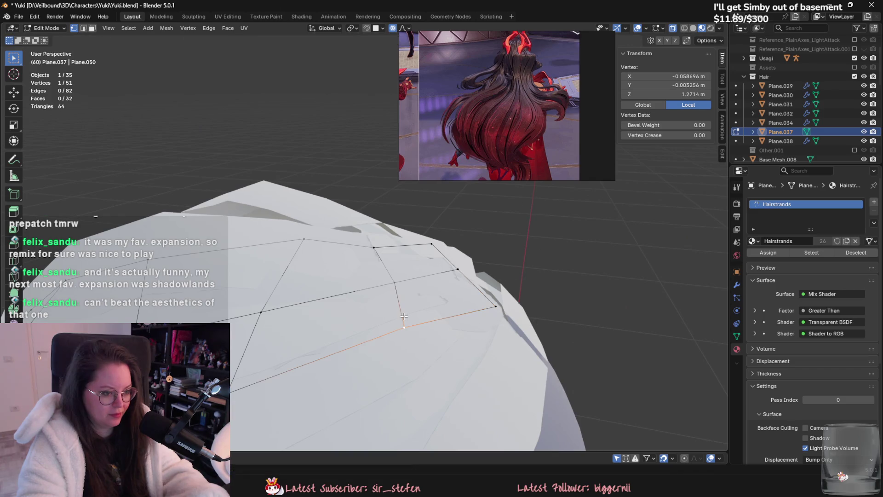
pyautogui.keyDown('shift'); pyautogui.click(373, 248); pyautogui.keyUp('shift')
pyautogui.moveTo(376, 257); pyautogui.dragTo(435, 329, button='middle')
pyautogui.press('z')
pyautogui.press('Escape')
pyautogui.press('g')
pyautogui.press('z')
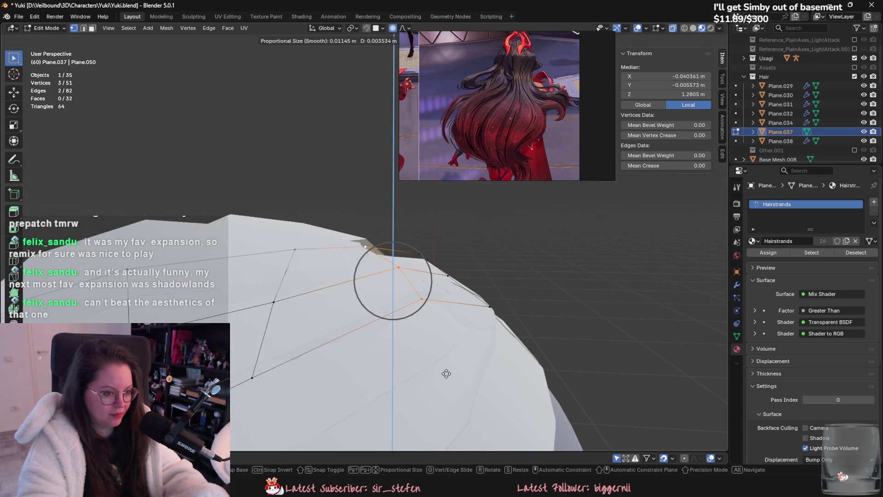
pyautogui.click(446, 374)
# - Adjust a single Plane.037 vertex against the head
pyautogui.moveTo(447, 373); pyautogui.dragTo(480, 346, button='middle')
pyautogui.click(480, 347)
pyautogui.moveTo(460, 260)
pyautogui.mouseDown(button='middle')
pyautogui.moveTo(437, 336)
pyautogui.moveTo(414, 246)
pyautogui.mouseUp(button='middle')
pyautogui.press('g')
pyautogui.press('Escape')
pyautogui.keyDown('shift'); pyautogui.click(414, 246); pyautogui.keyUp('shift')
pyautogui.press('g')
pyautogui.click(493, 359)
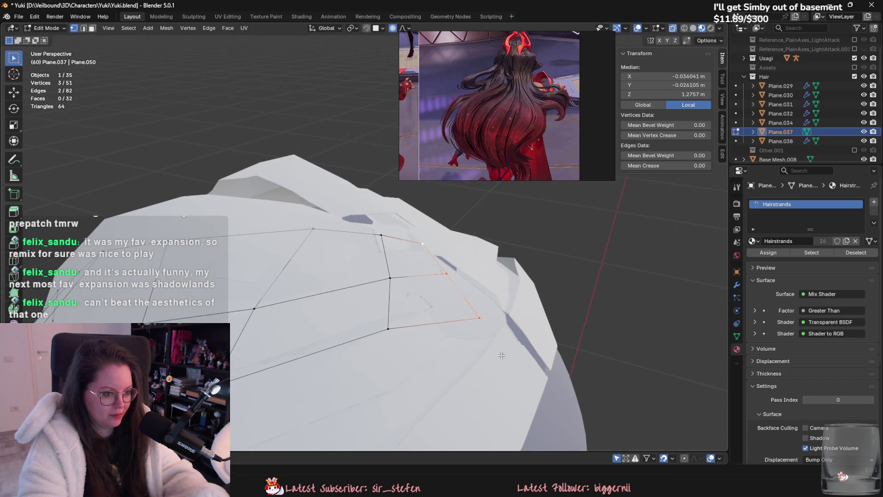
# - Finish Plane.037's tweaks and bring Plane.034 into vertex editing
pyautogui.moveTo(492, 359); pyautogui.dragTo(371, 310, button='middle')
pyautogui.press('g')
pyautogui.press('Escape')
pyautogui.click(371, 310)
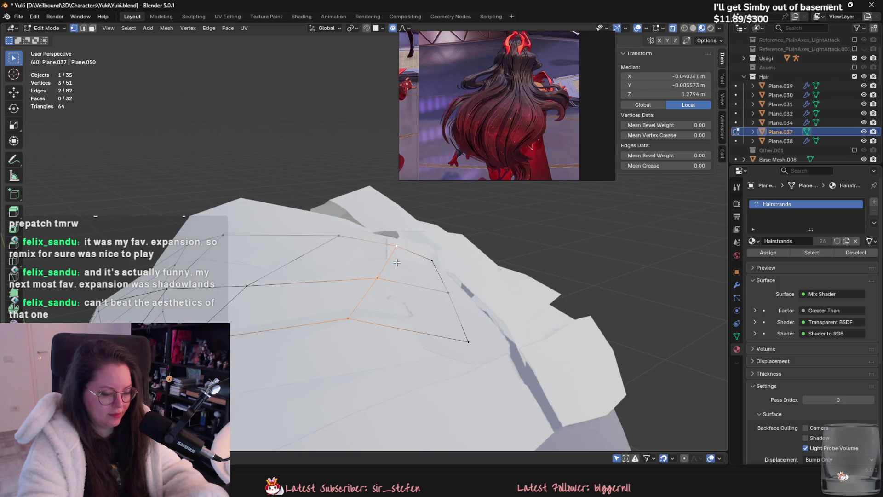
pyautogui.press('g')
pyautogui.press('Escape')
pyautogui.moveTo(396, 262)
pyautogui.mouseDown(button='middle')
pyautogui.moveTo(352, 208)
pyautogui.moveTo(383, 348)
pyautogui.mouseUp(button='middle')
pyautogui.press('Tab')
pyautogui.click(361, 230)
pyautogui.press('Tab')
# - Tuck Plane.034's selected vertices against the head, then switch editing to Plane.029
pyautogui.press('g')
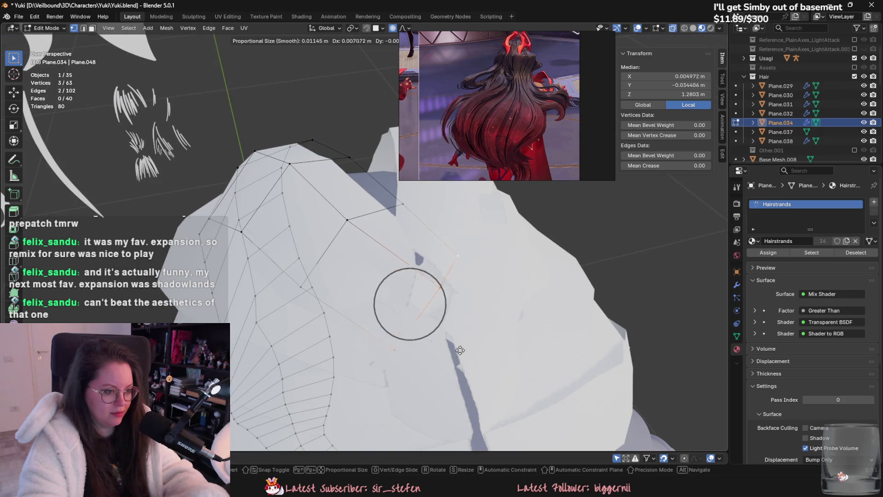
pyautogui.click(437, 277)
pyautogui.press('g')
pyautogui.moveTo(436, 277)
pyautogui.mouseDown(button='middle')
pyautogui.moveTo(374, 308)
pyautogui.moveTo(437, 349)
pyautogui.mouseUp(button='middle')
pyautogui.press('Escape')
pyautogui.press('Tab')
pyautogui.click(373, 317)
pyautogui.press('Tab')
# - Pull a Plane.029 edge vertex toward the head with soft falloff
pyautogui.click(450, 292)
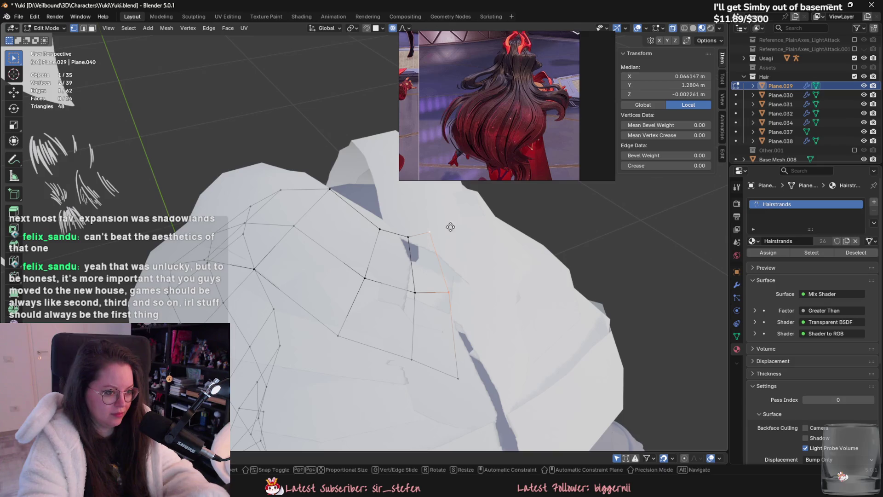
pyautogui.press('Escape')
pyautogui.click(449, 306)
pyautogui.press('g')
pyautogui.press('Escape')
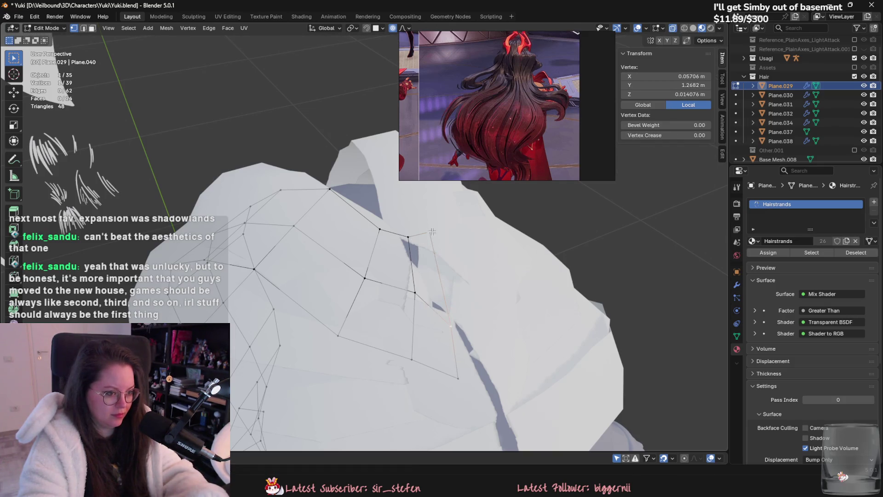
pyautogui.press('g')
pyautogui.click(453, 341)
# - Reshape Plane.029 with a wider proportional falloff so the card hugs the scalp
pyautogui.moveTo(463, 375); pyautogui.dragTo(483, 345, button='middle')
pyautogui.press('g')
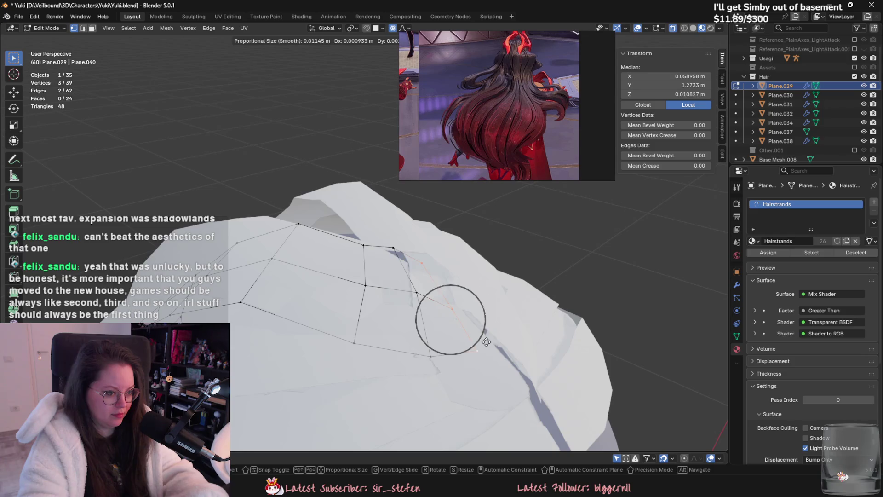
pyautogui.scroll(-9, 480, 340)
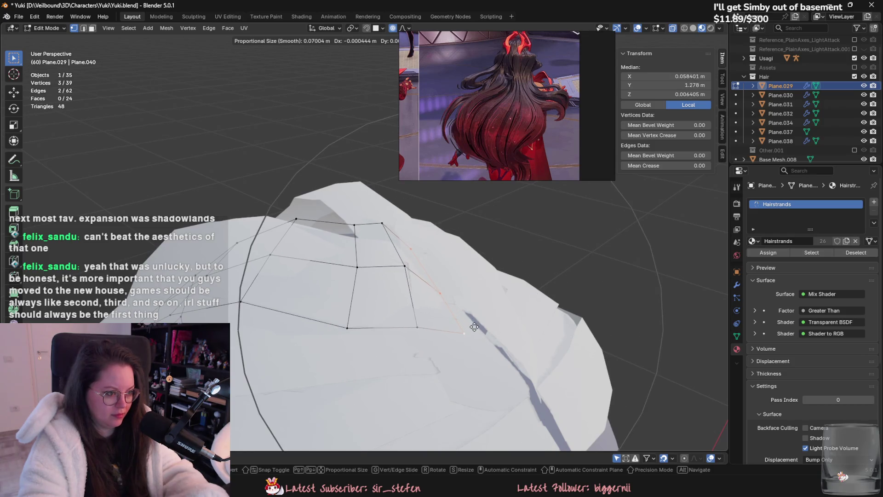
pyautogui.click(481, 322)
pyautogui.moveTo(481, 322)
pyautogui.mouseDown(button='middle')
pyautogui.moveTo(278, 355)
pyautogui.moveTo(356, 212)
pyautogui.mouseUp(button='middle')
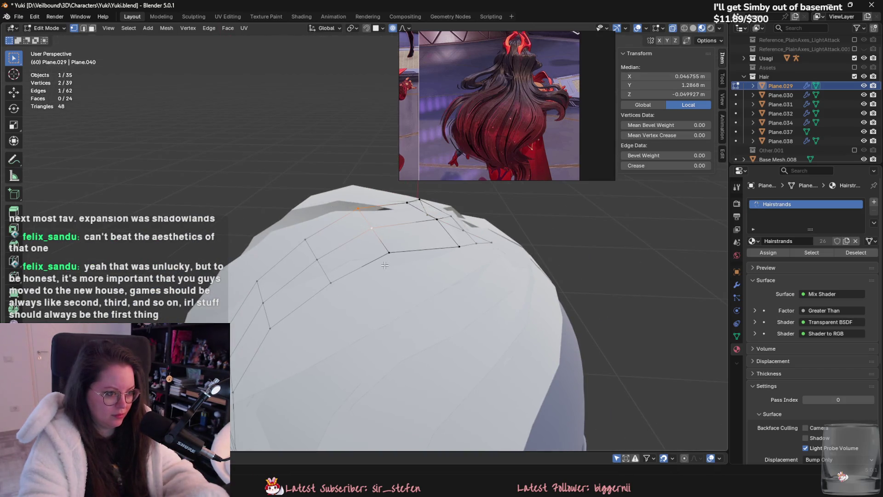
pyautogui.press('g')
# - Shift Plane.034's top vertices up and over the scalp with proportional falloff
pyautogui.click(375, 213)
pyautogui.press('Tab')
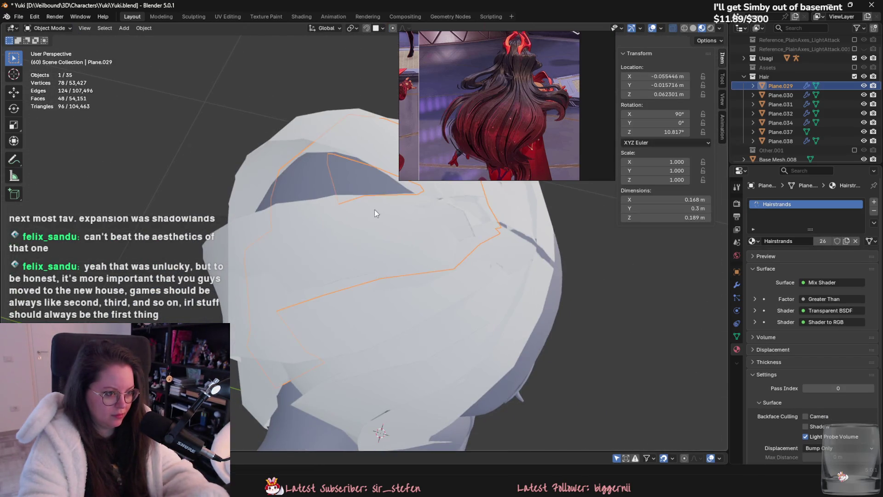
pyautogui.press('Tab')
pyautogui.moveTo(356, 274); pyautogui.dragTo(496, 268, button='middle')
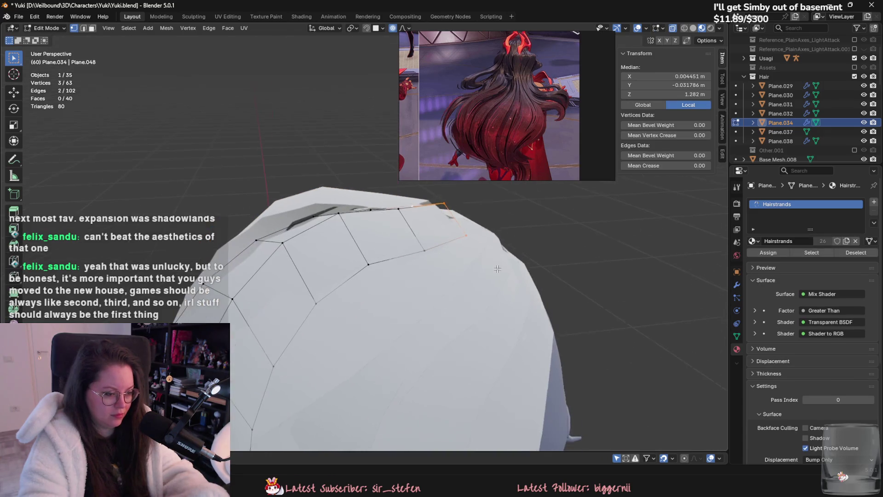
pyautogui.press('g')
pyautogui.click(455, 306)
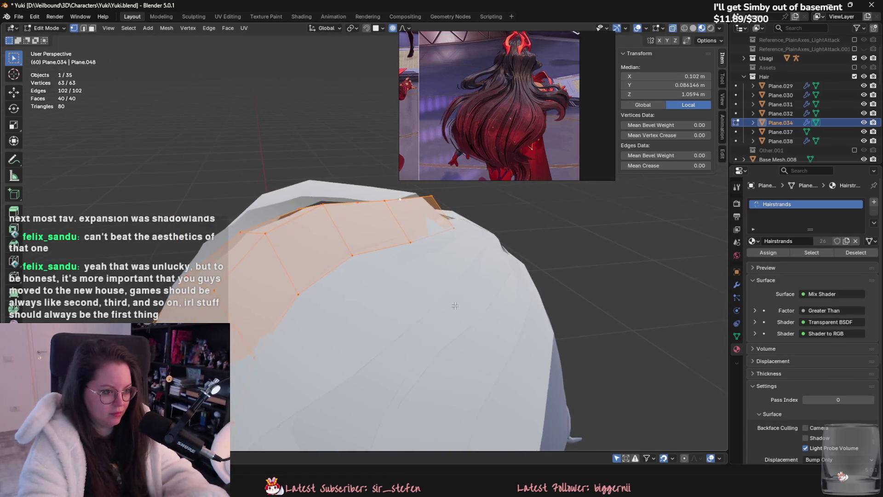
pyautogui.press('g')
pyautogui.click(476, 325)
pyautogui.moveTo(476, 324)
pyautogui.mouseDown(button='middle')
pyautogui.moveTo(508, 362)
pyautogui.moveTo(438, 360)
pyautogui.moveTo(446, 341)
pyautogui.mouseUp(button='middle')
pyautogui.press('g')
pyautogui.click(508, 362)
pyautogui.press('g')
pyautogui.moveTo(406, 316); pyautogui.dragTo(401, 329, button='middle')
pyautogui.press('o')
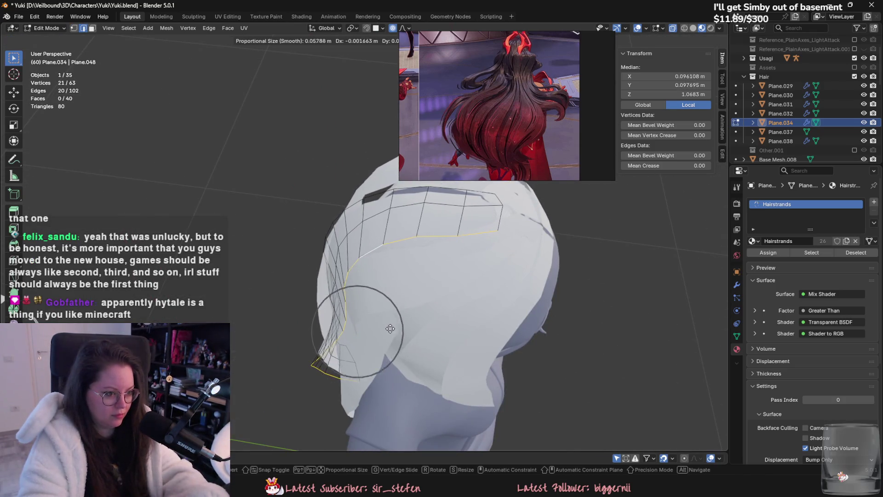
pyautogui.click(395, 312)
# - Pull two vertices on Plane.034's card edge in toward the head
pyautogui.moveTo(394, 313)
pyautogui.mouseDown(button='middle')
pyautogui.moveTo(402, 327)
pyautogui.moveTo(366, 354)
pyautogui.mouseUp(button='middle')
pyautogui.click(374, 347)
pyautogui.press('g')
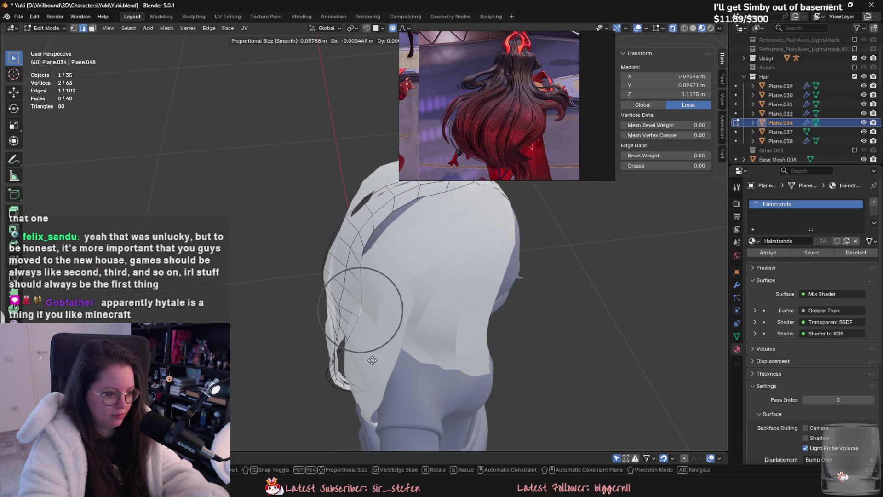
pyautogui.click(362, 357)
pyautogui.press('g')
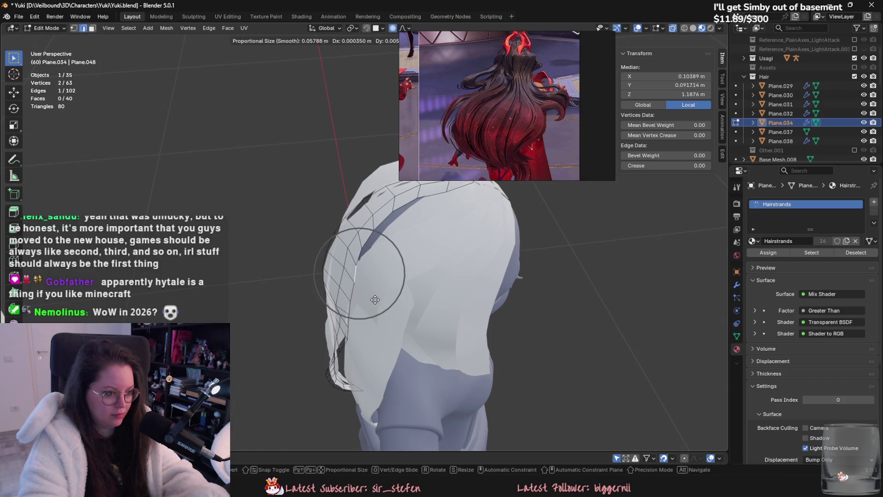
pyautogui.click(373, 299)
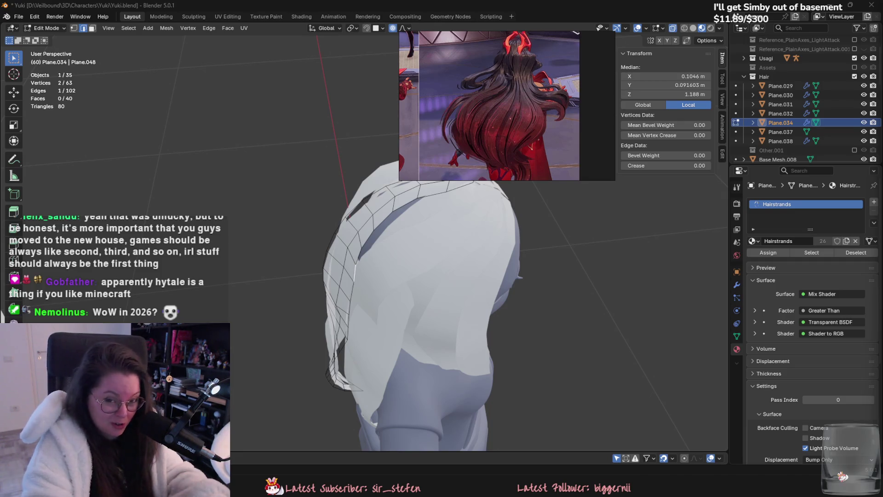
pyautogui.moveTo(617, 215); pyautogui.dragTo(436, 249, button='middle')
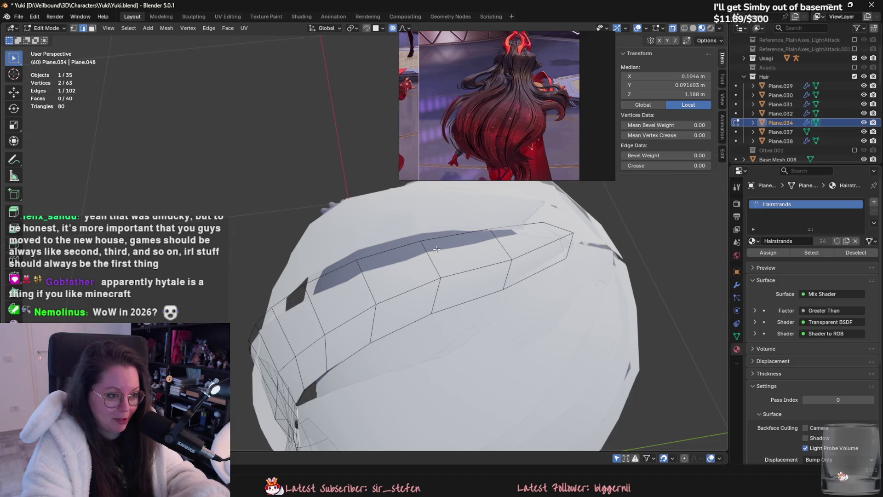
pyautogui.click(547, 238)
pyautogui.moveTo(547, 238); pyautogui.dragTo(525, 281, button='middle')
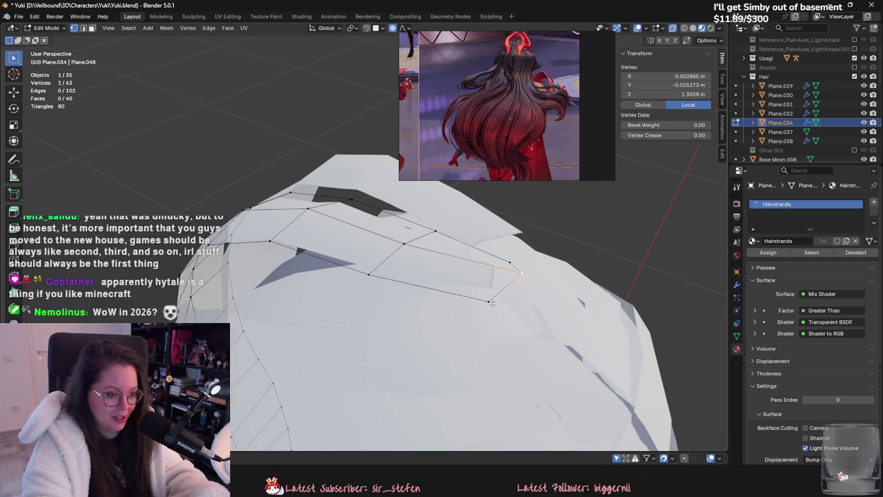
pyautogui.scroll(-3, 515, 261)
pyautogui.scroll(-3, 510, 258)
pyautogui.scroll(-2, 503, 256)
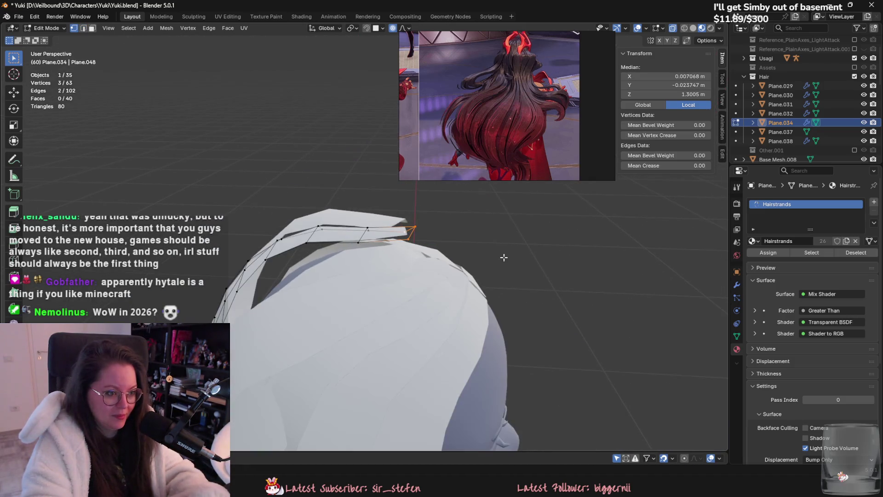
# - Return to Object Mode and select another hair card
pyautogui.press('Tab')
pyautogui.moveTo(503, 256)
pyautogui.mouseDown(button='middle')
pyautogui.moveTo(373, 287)
pyautogui.moveTo(422, 251)
pyautogui.mouseUp(button='middle')
pyautogui.click(373, 286)
# - Hide the Plane.034 card, then select Plane.029 at the back of the head for editing
pyautogui.click(332, 211)
pyautogui.press('h')
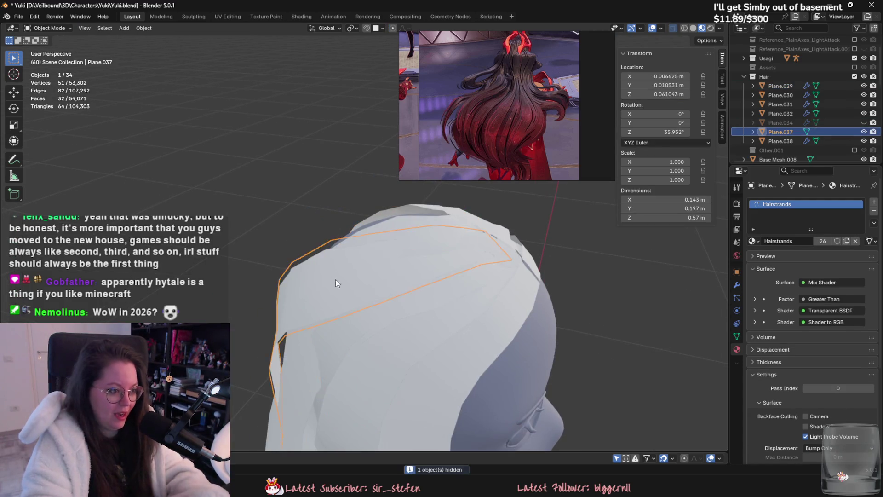
pyautogui.click(335, 279)
pyautogui.press('Tab')
pyautogui.moveTo(335, 279); pyautogui.dragTo(504, 283, button='middle')
pyautogui.press('Tab')
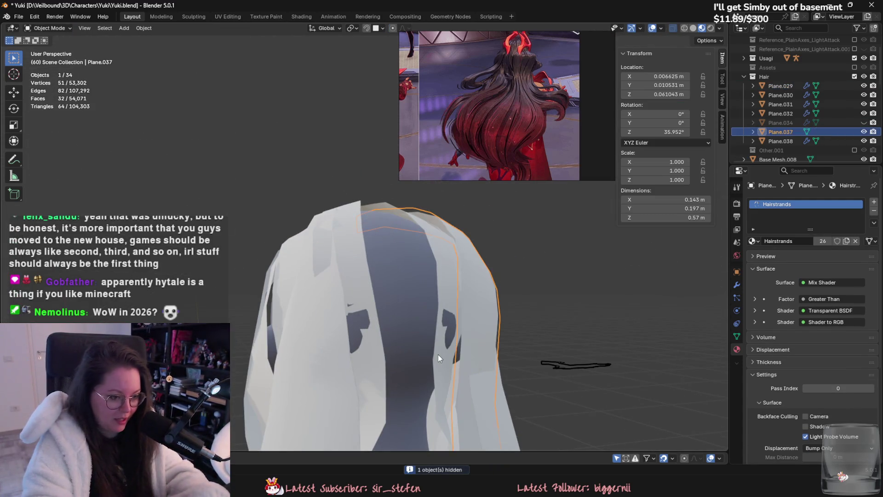
pyautogui.click(439, 354)
pyautogui.press('Tab')
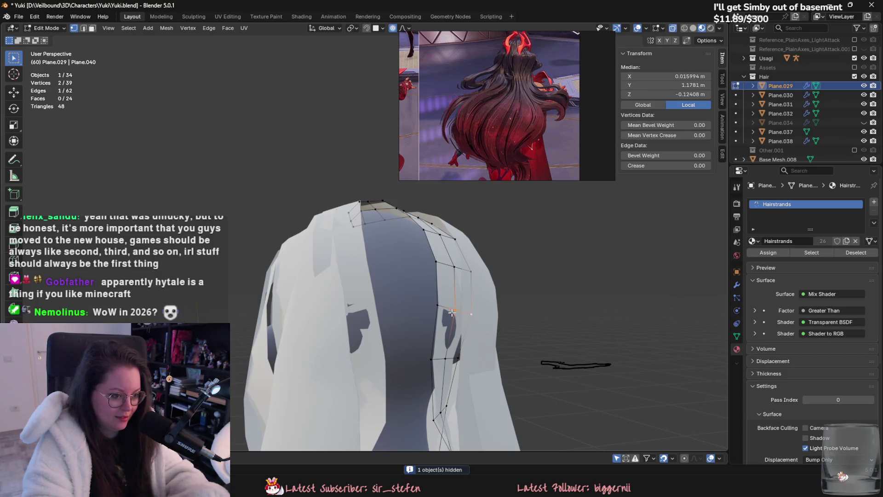
# - Rotate Plane.029's lower vertices around the neck on Z and shift its tip sideways
pyautogui.keyDown('shift'); pyautogui.click(452, 313); pyautogui.keyUp('shift')
pyautogui.moveTo(452, 312)
pyautogui.mouseDown(button='middle')
pyautogui.moveTo(518, 325)
pyautogui.moveTo(453, 374)
pyautogui.moveTo(447, 315)
pyautogui.mouseUp(button='middle')
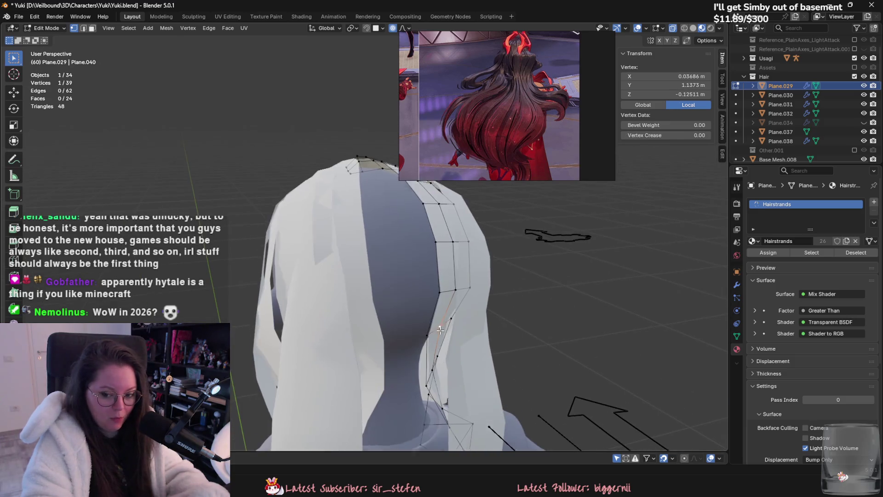
pyautogui.click(447, 316)
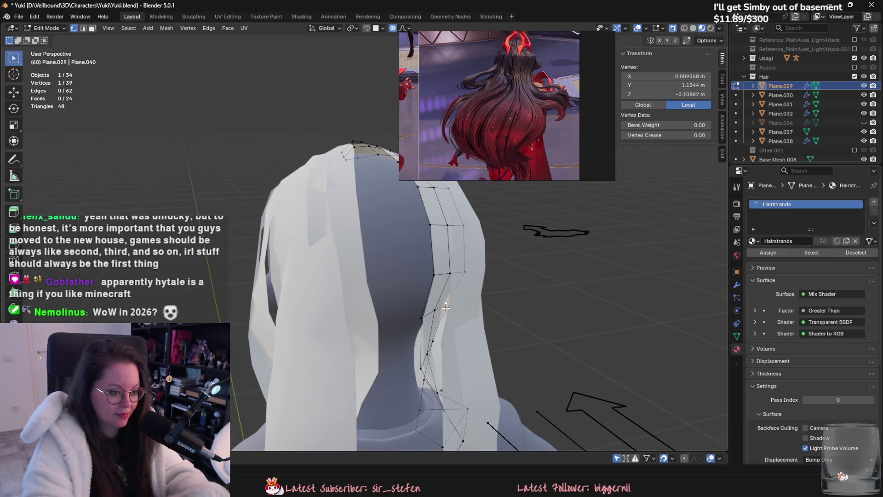
pyautogui.press('r')
pyautogui.press('z')
pyautogui.moveTo(424, 320)
pyautogui.mouseDown(button='middle')
pyautogui.moveTo(467, 357)
pyautogui.moveTo(428, 317)
pyautogui.moveTo(467, 356)
pyautogui.moveTo(413, 320)
pyautogui.moveTo(413, 343)
pyautogui.moveTo(456, 320)
pyautogui.mouseUp(button='middle')
pyautogui.click(469, 350)
pyautogui.click(408, 290)
pyautogui.keyDown('shift'); pyautogui.click(427, 304); pyautogui.keyUp('shift')
pyautogui.press('z')
pyautogui.click(413, 343)
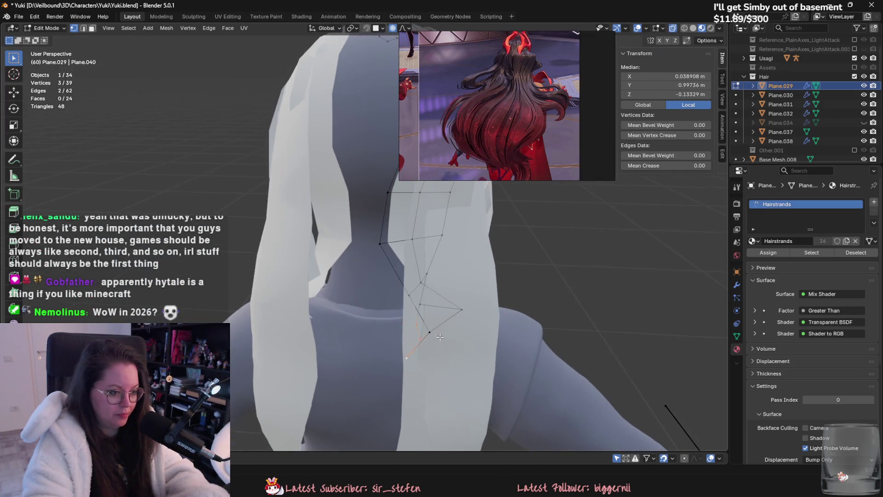
pyautogui.click(461, 312)
pyautogui.press('g')
pyautogui.click(459, 319)
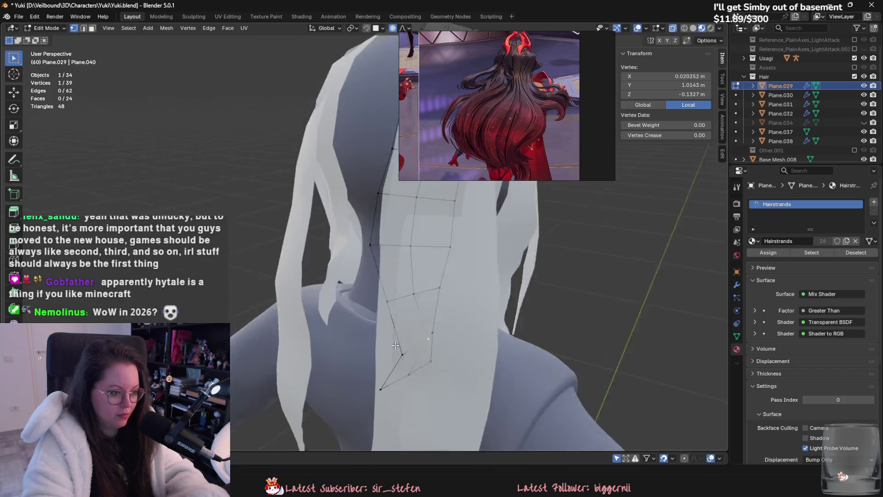
# - Swing the card's tip around the shoulder with a second Z rotation
pyautogui.moveTo(458, 319); pyautogui.dragTo(473, 328, button='middle')
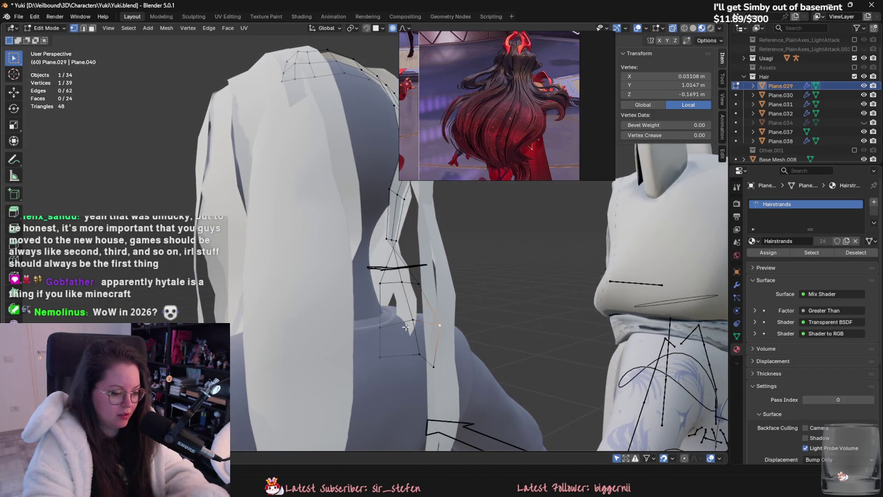
pyautogui.press('r')
pyautogui.press('z')
pyautogui.scroll(-3, 405, 393)
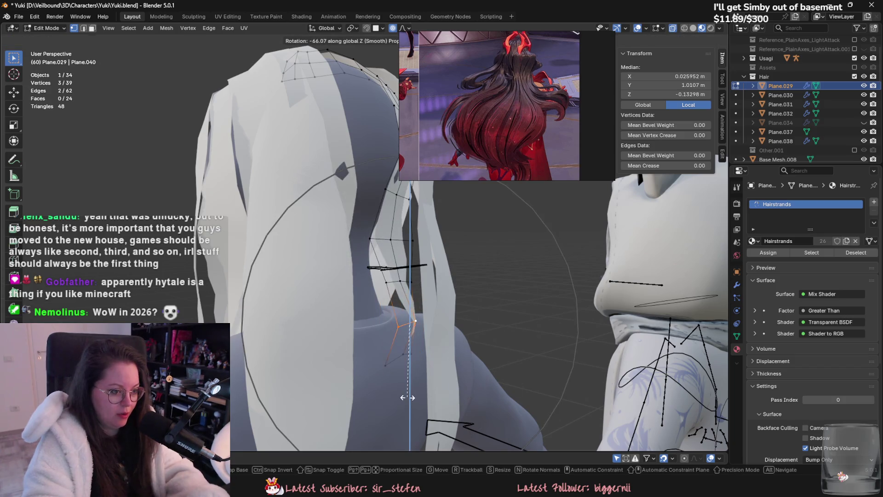
pyautogui.moveTo(400, 395); pyautogui.dragTo(445, 389, button='middle')
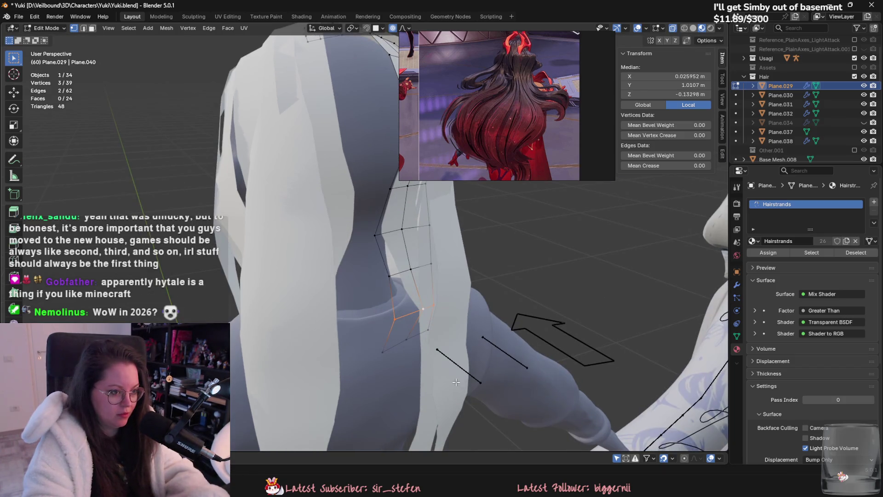
pyautogui.click(440, 392)
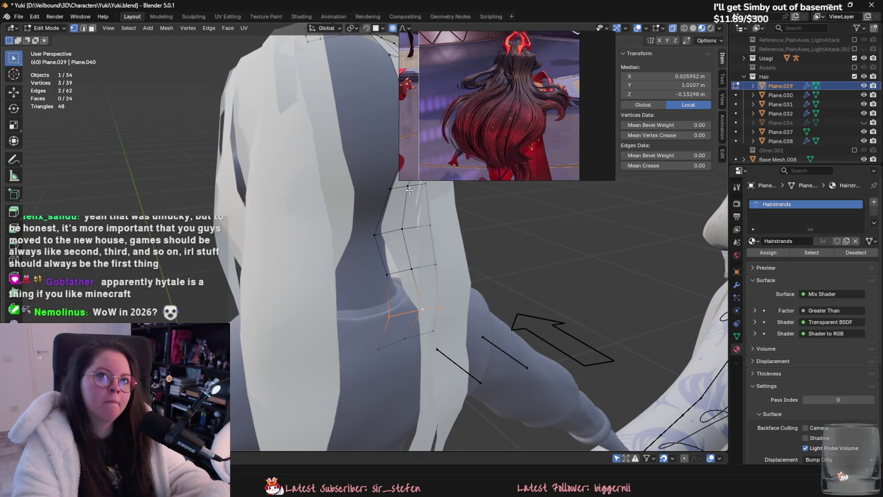
# - Nudge several edge vertices of Plane.029 with soft falloff, then leave Edit Mode
pyautogui.click(388, 274)
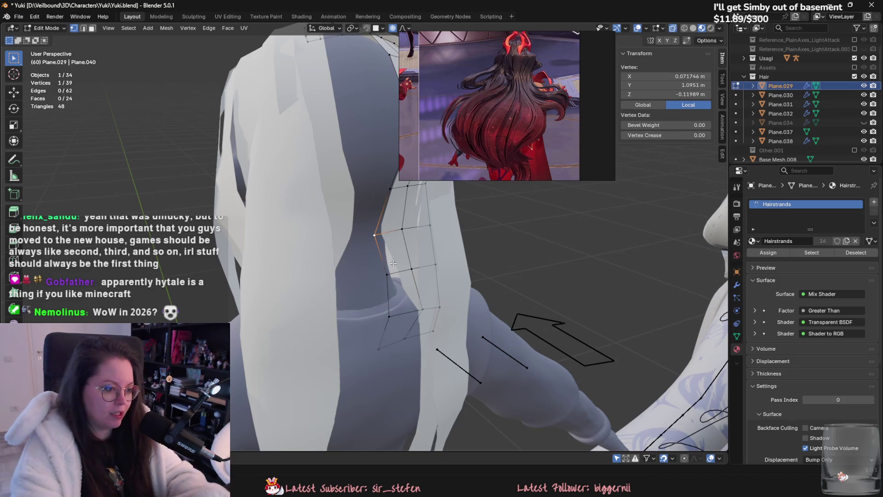
pyautogui.press('g')
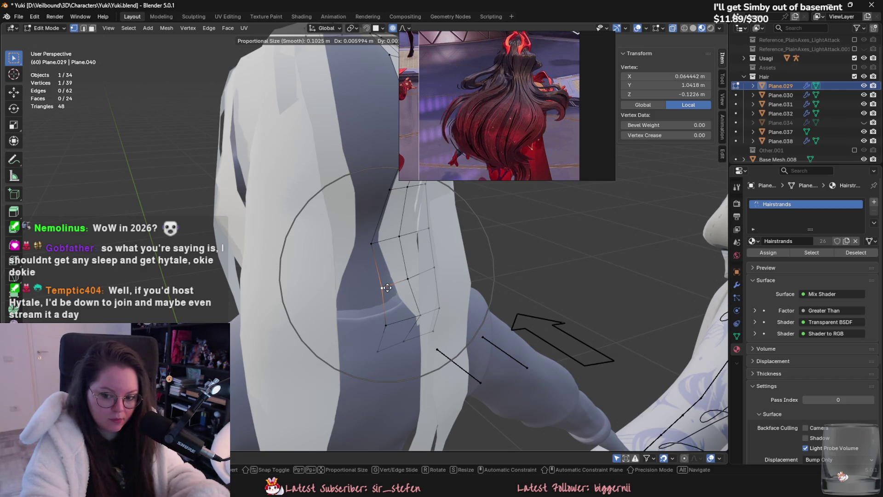
pyautogui.click(386, 288)
pyautogui.moveTo(387, 288); pyautogui.dragTo(410, 325, button='middle')
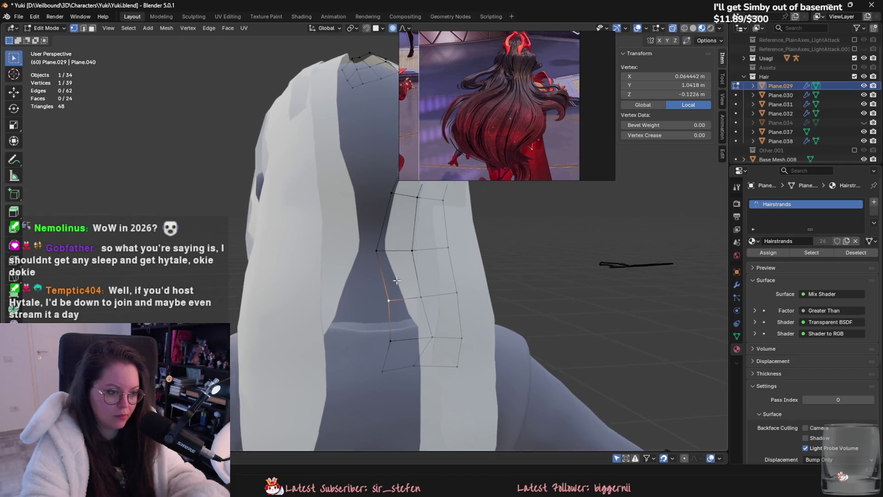
pyautogui.click(422, 378)
pyautogui.press('g')
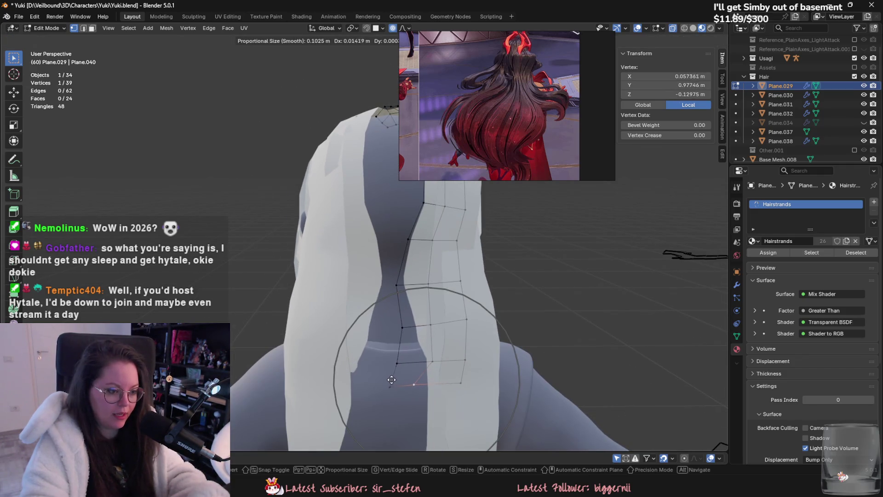
pyautogui.click(391, 380)
pyautogui.press('g')
pyautogui.click(391, 364)
pyautogui.moveTo(390, 364)
pyautogui.mouseDown(button='middle')
pyautogui.moveTo(395, 380)
pyautogui.moveTo(357, 281)
pyautogui.mouseUp(button='middle')
pyautogui.press('Tab')
# - Edit Plane.038, hiding an obstructing object, and move its first selected vertex
pyautogui.click(358, 279)
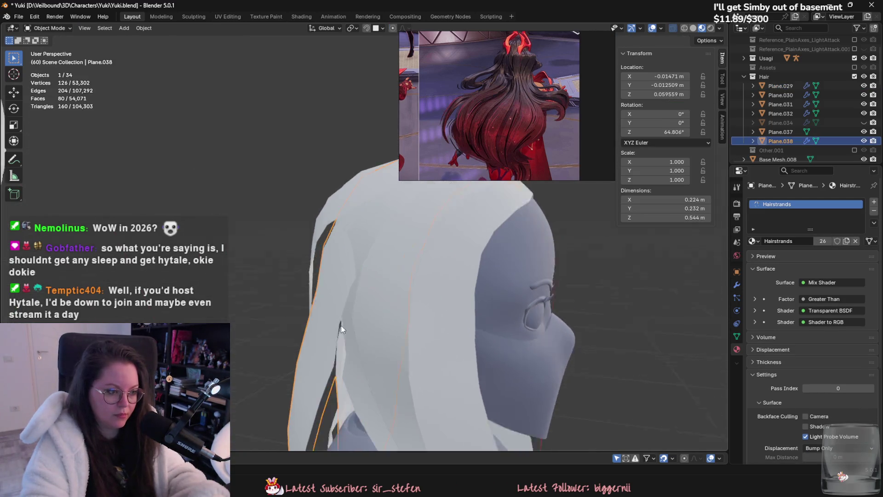
pyautogui.press('Tab')
pyautogui.moveTo(342, 325)
pyautogui.mouseDown(button='middle')
pyautogui.moveTo(402, 311)
pyautogui.moveTo(364, 316)
pyautogui.mouseUp(button='middle')
pyautogui.click(402, 309)
pyautogui.press('Tab')
pyautogui.click(344, 267)
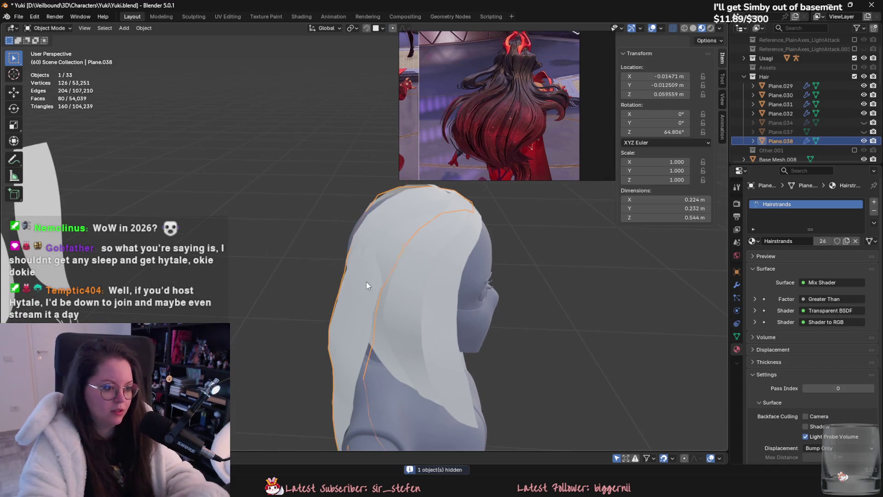
pyautogui.press('h')
pyautogui.moveTo(366, 281)
pyautogui.mouseDown(button='middle')
pyautogui.moveTo(413, 389)
pyautogui.moveTo(441, 370)
pyautogui.mouseUp(button='middle')
pyautogui.press('Tab')
pyautogui.press('Tab')
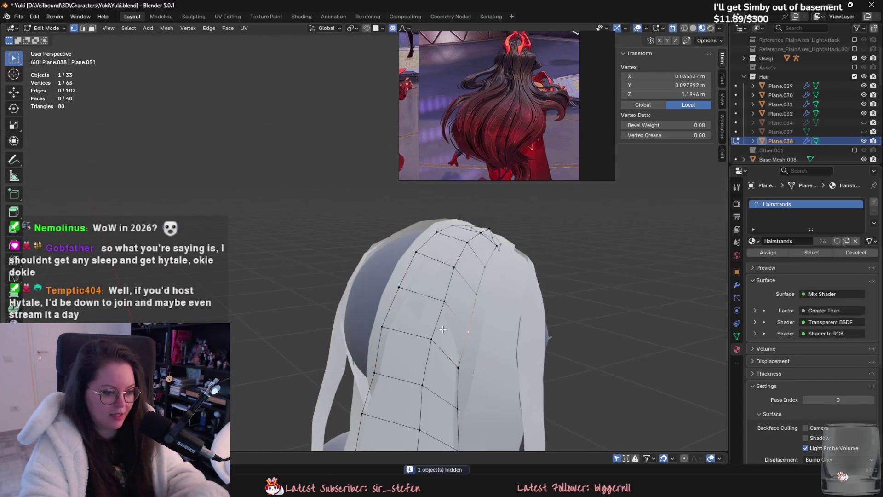
pyautogui.press('g')
pyautogui.click(428, 298)
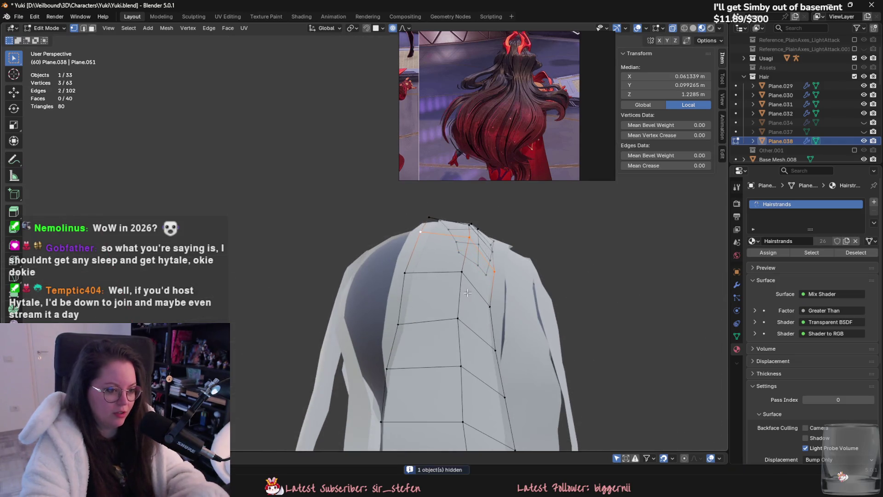
# - Raise Plane.038's top-edge vertices onto the scalp with proportional grabs after several cancelled tries
pyautogui.click(478, 271)
pyautogui.press('g')
pyautogui.moveTo(487, 276); pyautogui.dragTo(442, 324, button='middle')
pyautogui.press('g')
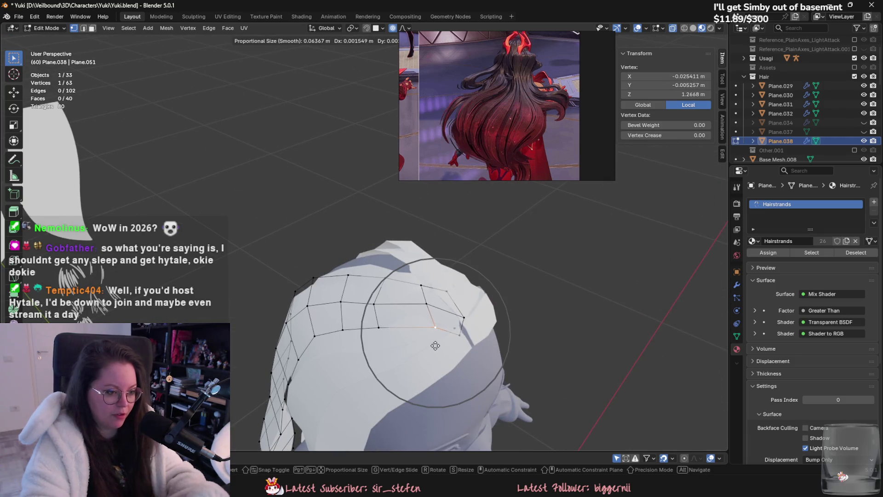
pyautogui.rightClick(437, 321)
pyautogui.press('g')
pyautogui.rightClick(378, 322)
pyautogui.scroll(3, 378, 322)
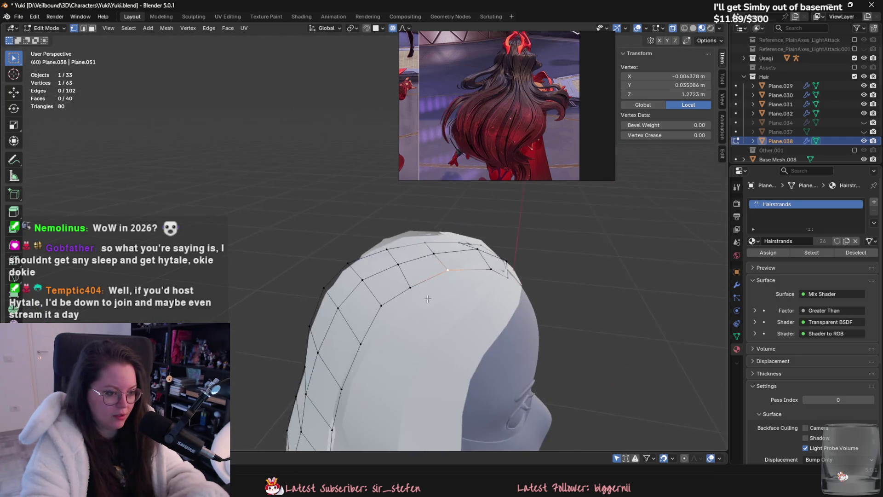
pyautogui.moveTo(378, 322); pyautogui.dragTo(403, 300, button='middle')
pyautogui.press('g')
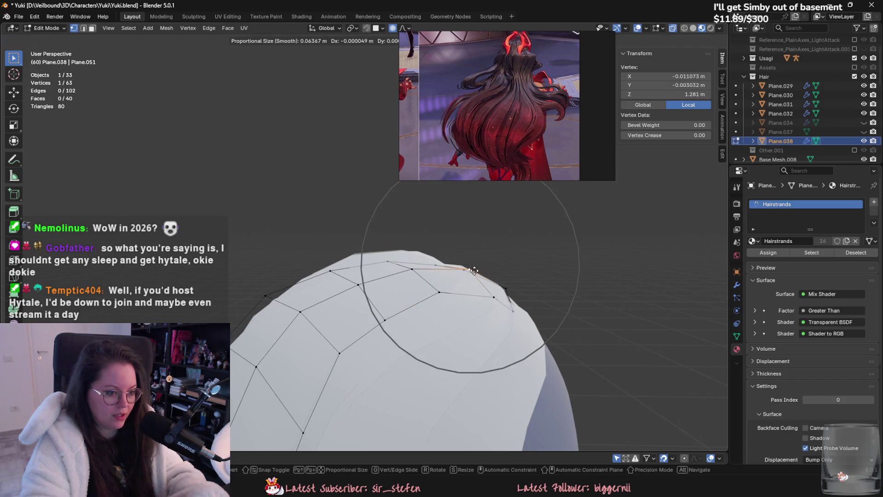
pyautogui.rightClick(455, 304)
pyautogui.scroll(2, 444, 345)
pyautogui.press('g')
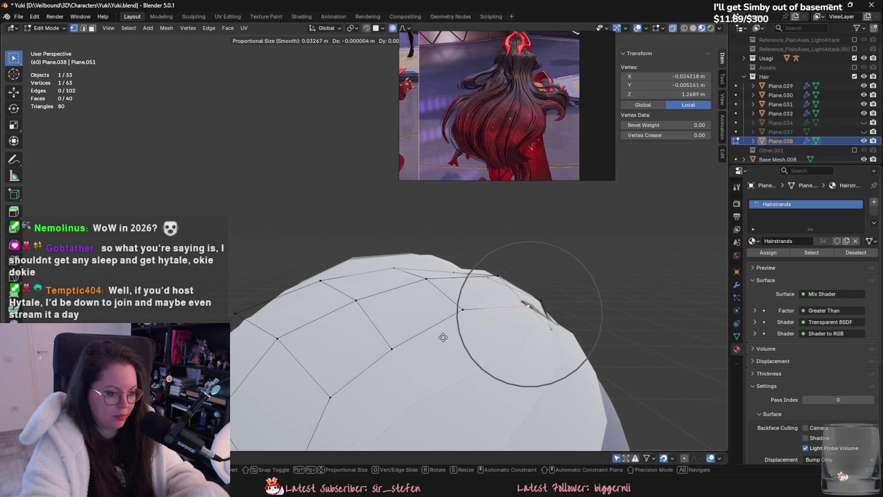
pyautogui.rightClick(444, 336)
pyautogui.moveTo(443, 337)
pyautogui.mouseDown(button='middle')
pyautogui.moveTo(469, 343)
pyautogui.moveTo(354, 378)
pyautogui.moveTo(421, 320)
pyautogui.moveTo(442, 274)
pyautogui.mouseUp(button='middle')
pyautogui.press('g')
pyautogui.click(469, 342)
pyautogui.press('g')
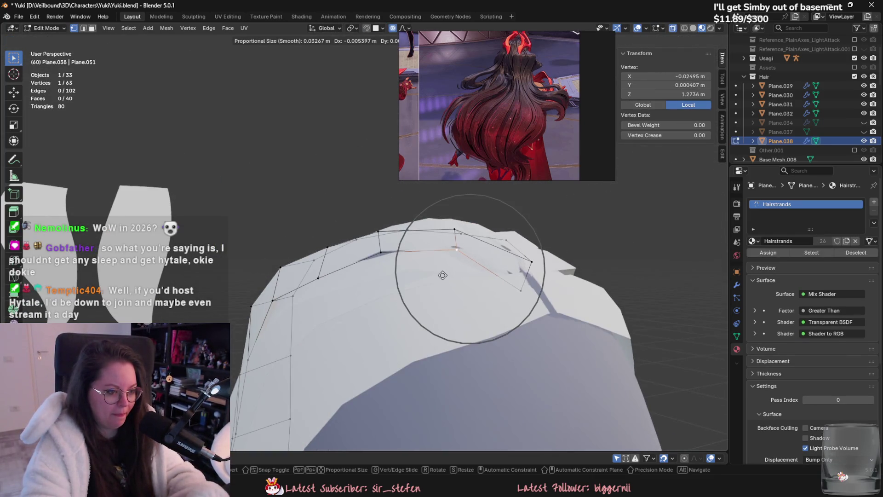
pyautogui.click(424, 277)
pyautogui.moveTo(424, 277)
pyautogui.mouseDown(button='middle')
pyautogui.moveTo(373, 319)
pyautogui.moveTo(449, 337)
pyautogui.moveTo(401, 296)
pyautogui.moveTo(388, 329)
pyautogui.moveTo(425, 291)
pyautogui.moveTo(402, 265)
pyautogui.moveTo(324, 304)
pyautogui.moveTo(335, 281)
pyautogui.moveTo(479, 301)
pyautogui.moveTo(498, 277)
pyautogui.mouseUp(button='middle')
# - Check a strand vertex's options, then hide the large disc object
pyautogui.press('Tab')
pyautogui.press('Tab')
pyautogui.click(344, 291)
pyautogui.rightClick(214, 312)
pyautogui.press('Tab')
pyautogui.click(497, 278)
pyautogui.press('h')
pyautogui.moveTo(367, 231)
pyautogui.mouseDown(button='middle')
pyautogui.moveTo(406, 220)
pyautogui.moveTo(302, 267)
pyautogui.mouseUp(button='middle')
# - Hide Plane.034 and select Plane.037, bringing up the interaction mode list
pyautogui.click(406, 220)
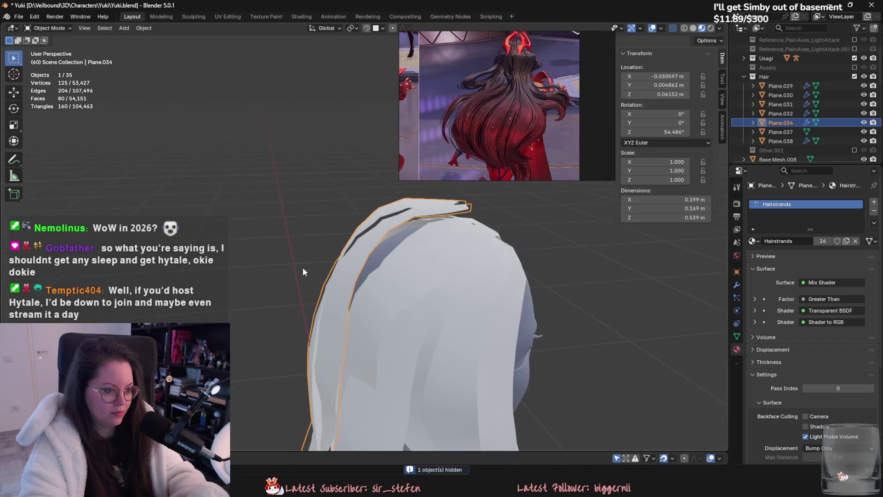
pyautogui.click(400, 291)
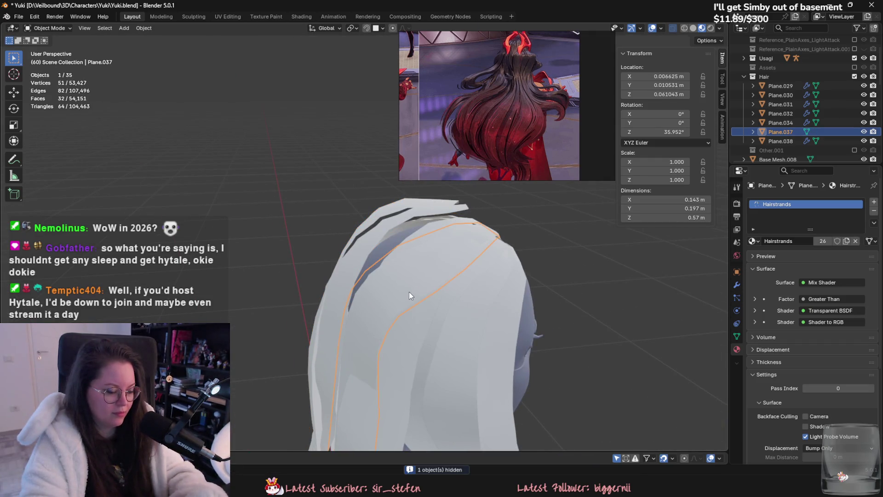
pyautogui.press('h')
pyautogui.press('Tab')
pyautogui.moveTo(400, 221); pyautogui.dragTo(430, 275, button='middle')
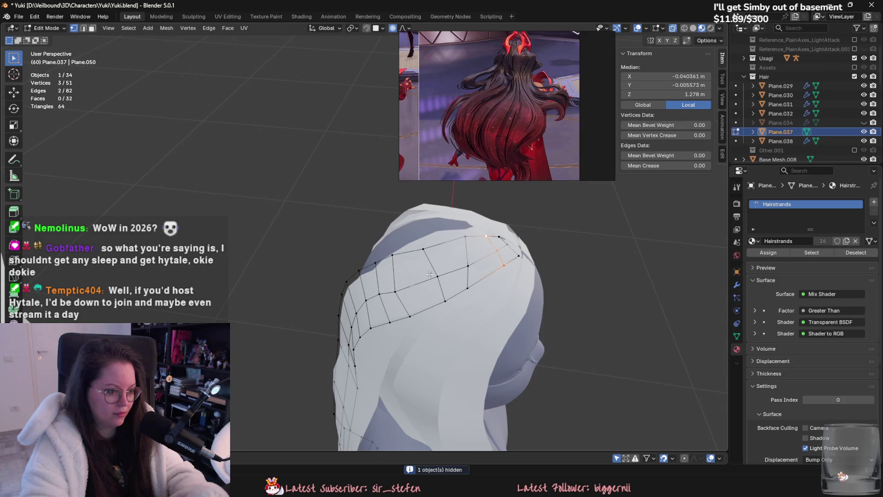
pyautogui.click(50, 27)
# - Switch Plane.037 to Sculpt Mode and Grab-pull its surface and front strand edge into place
pyautogui.click(51, 59)
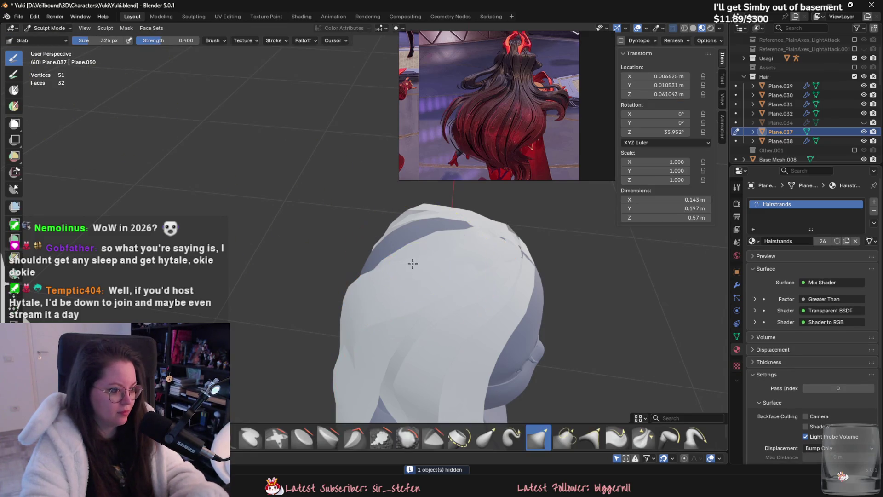
pyautogui.moveTo(413, 266); pyautogui.dragTo(373, 264, button='middle')
pyautogui.moveTo(404, 293)
pyautogui.mouseDown(button='middle')
pyautogui.moveTo(379, 276)
pyautogui.moveTo(392, 254)
pyautogui.moveTo(352, 294)
pyautogui.mouseUp(button='middle')
pyautogui.moveTo(420, 301); pyautogui.dragTo(473, 278, button='middle')
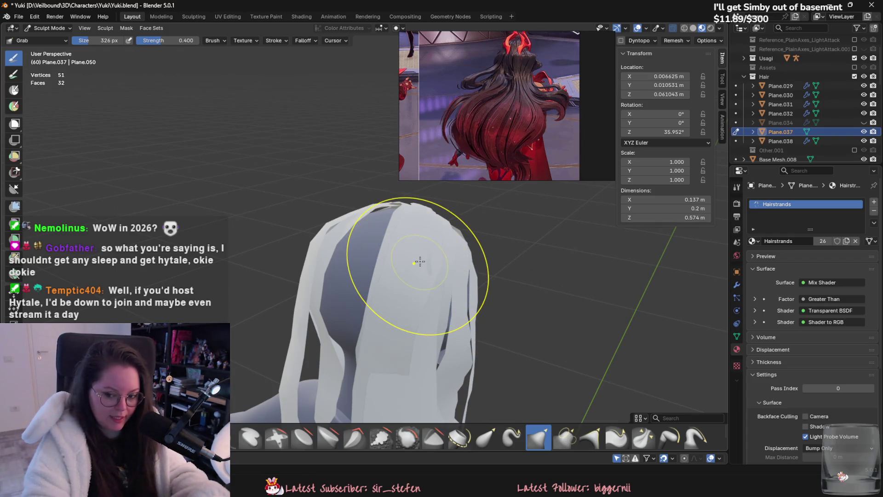
pyautogui.moveTo(419, 261); pyautogui.dragTo(405, 223)
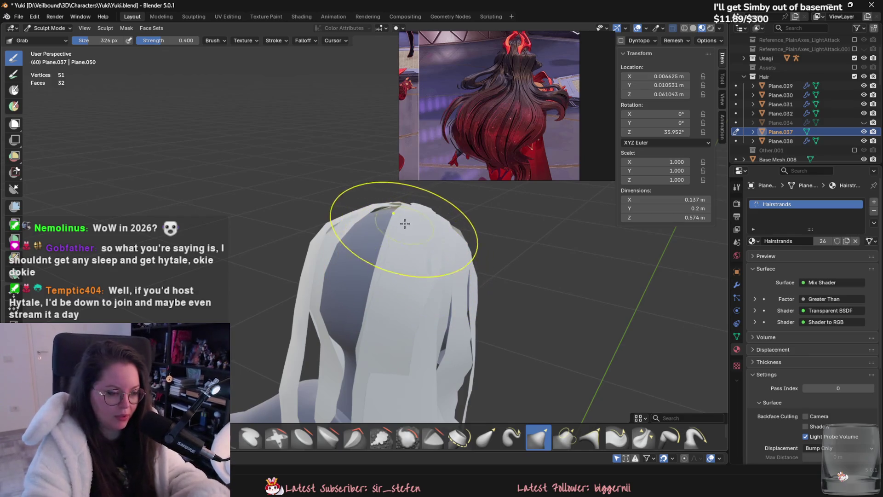
pyautogui.moveTo(405, 222); pyautogui.dragTo(432, 221, button='middle')
pyautogui.moveTo(444, 235); pyautogui.dragTo(468, 246)
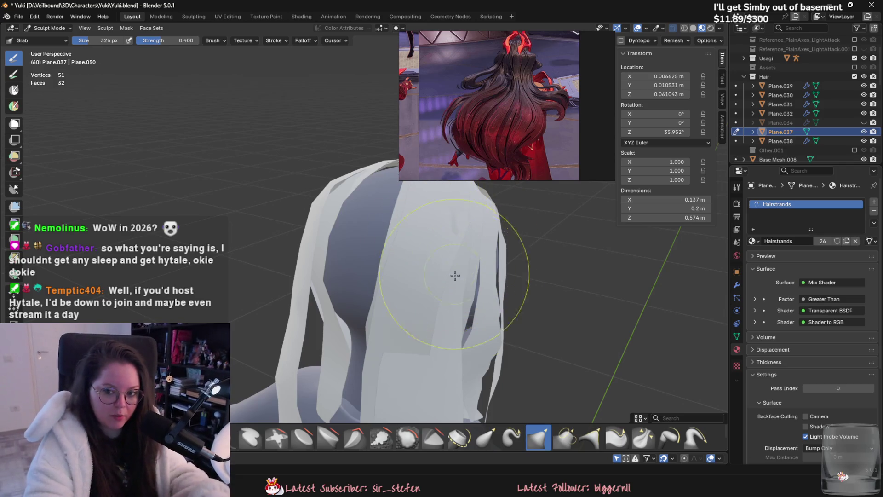
pyautogui.moveTo(468, 246)
pyautogui.mouseDown(button='middle')
pyautogui.moveTo(423, 248)
pyautogui.moveTo(421, 258)
pyautogui.moveTo(434, 214)
pyautogui.mouseUp(button='middle')
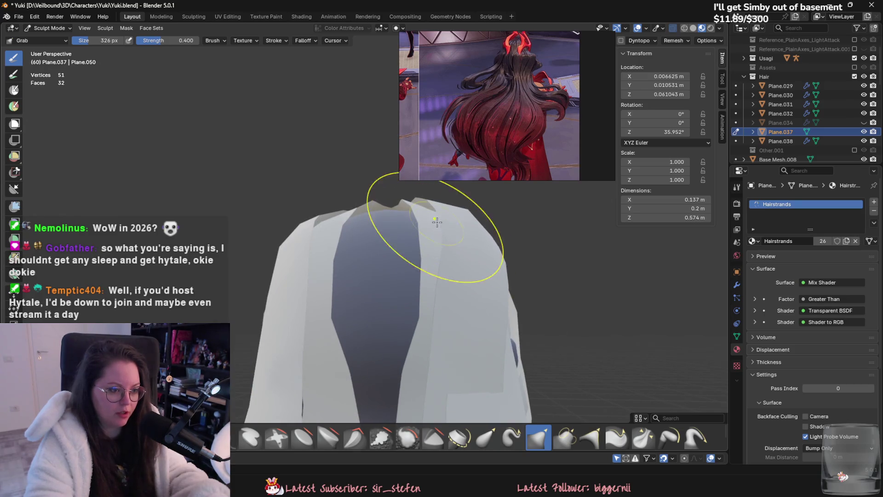
pyautogui.moveTo(454, 296)
pyautogui.mouseDown(button='middle')
pyautogui.moveTo(407, 362)
pyautogui.moveTo(390, 370)
pyautogui.moveTo(395, 333)
pyautogui.moveTo(493, 372)
pyautogui.moveTo(495, 333)
pyautogui.moveTo(383, 278)
pyautogui.mouseUp(button='middle')
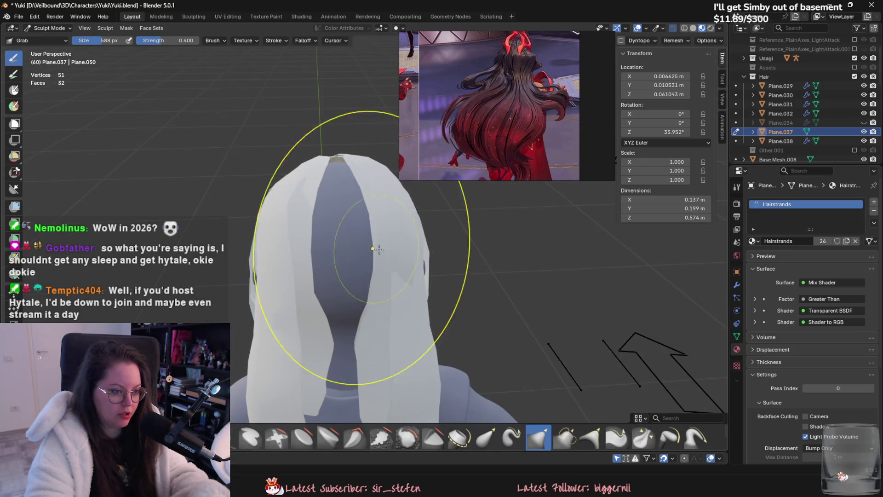
# - Grab the card closer around the head and widen its strands over the upper back and shoulder
pyautogui.moveTo(384, 241); pyautogui.dragTo(379, 254, button='middle')
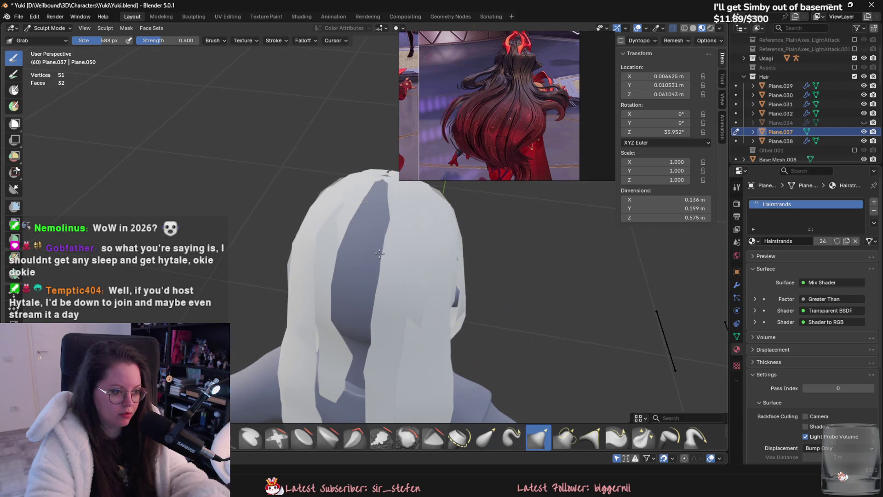
pyautogui.moveTo(395, 221); pyautogui.dragTo(374, 234, button='middle')
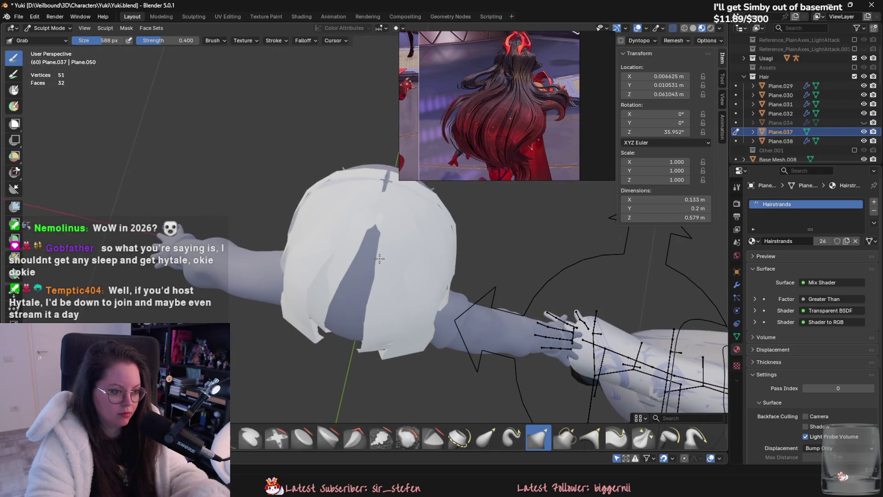
pyautogui.moveTo(375, 233); pyautogui.dragTo(336, 217)
pyautogui.moveTo(336, 217); pyautogui.dragTo(368, 203, button='middle')
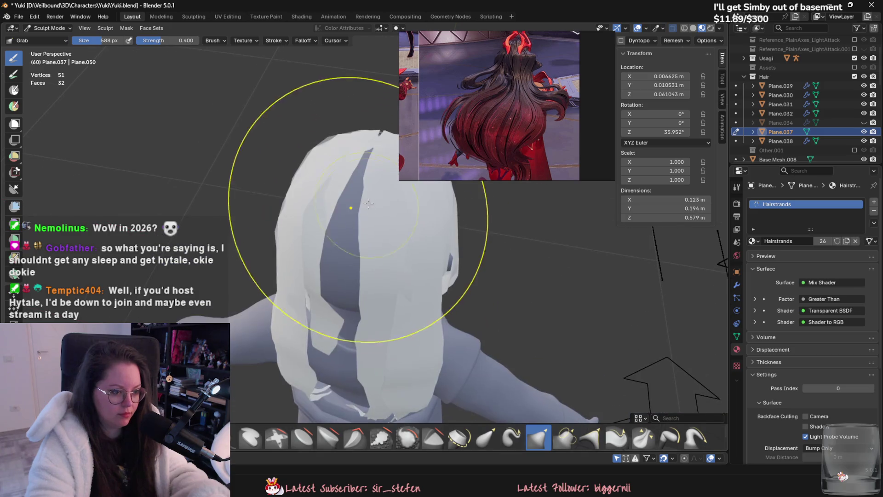
pyautogui.moveTo(374, 323); pyautogui.dragTo(365, 287, button='middle')
pyautogui.moveTo(378, 330); pyautogui.dragTo(404, 295, button='middle')
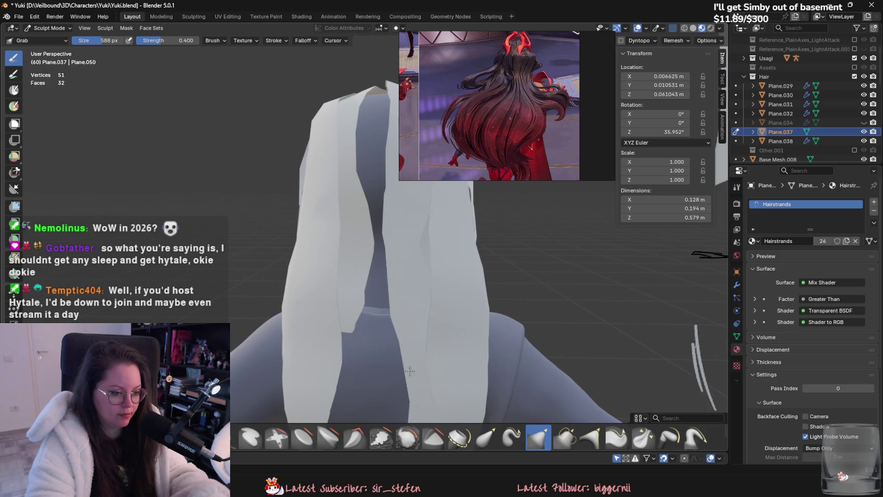
pyautogui.moveTo(409, 370); pyautogui.dragTo(409, 352, button='middle')
pyautogui.moveTo(408, 353); pyautogui.dragTo(409, 285)
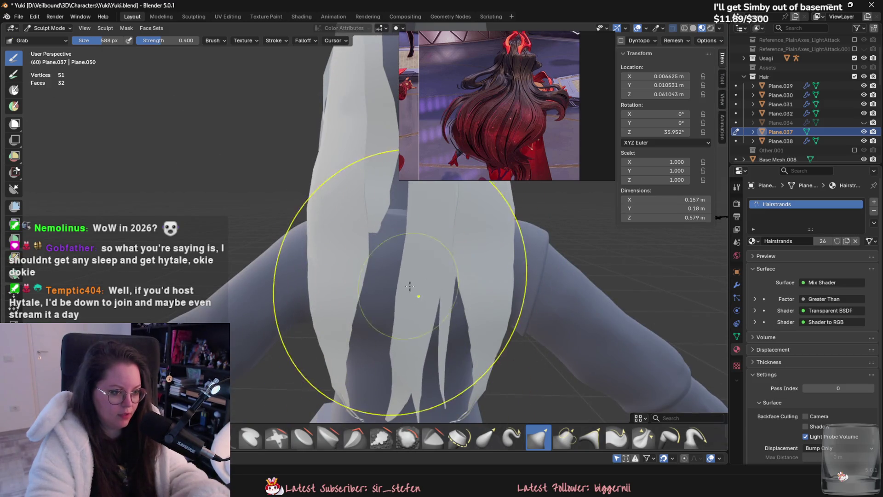
pyautogui.moveTo(409, 285); pyautogui.dragTo(400, 304, button='middle')
pyautogui.moveTo(401, 303); pyautogui.dragTo(414, 296)
pyautogui.moveTo(414, 297); pyautogui.dragTo(384, 314, button='middle')
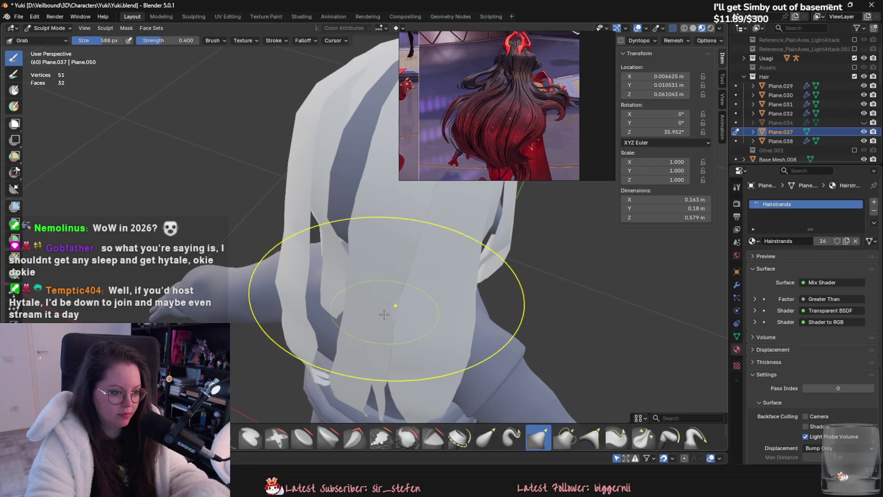
# - Reduce the brush size to 388 px and orbit to review the draped hair from behind
pyautogui.press('f')
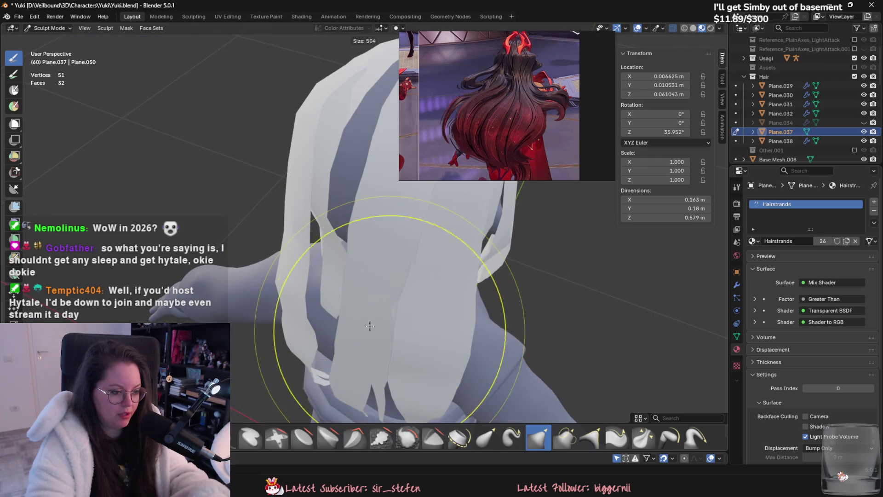
pyautogui.click(381, 311)
pyautogui.moveTo(405, 323); pyautogui.dragTo(378, 354, button='middle')
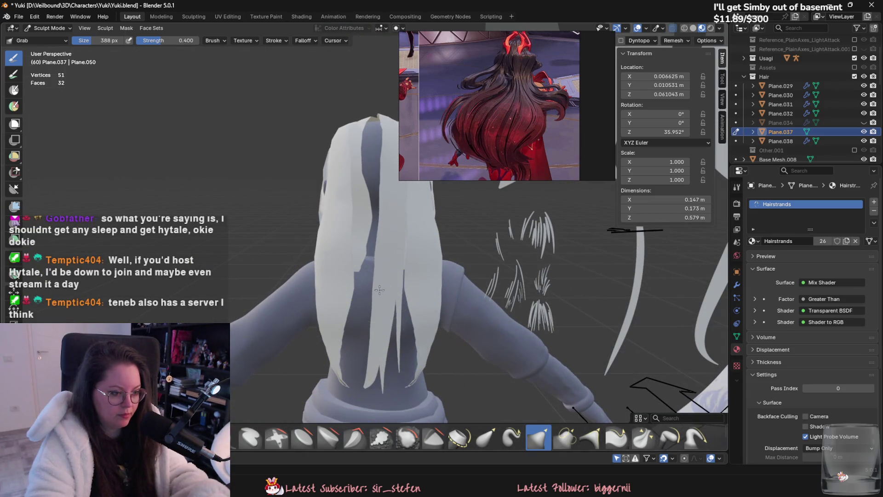
pyautogui.moveTo(390, 383)
pyautogui.mouseDown(button='middle')
pyautogui.moveTo(408, 366)
pyautogui.moveTo(350, 332)
pyautogui.mouseUp(button='middle')
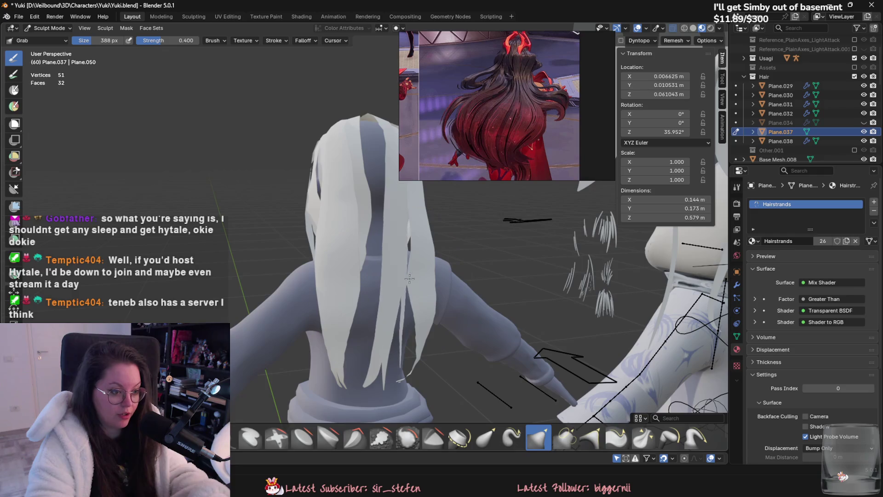
pyautogui.moveTo(408, 233); pyautogui.dragTo(402, 306, button='middle')
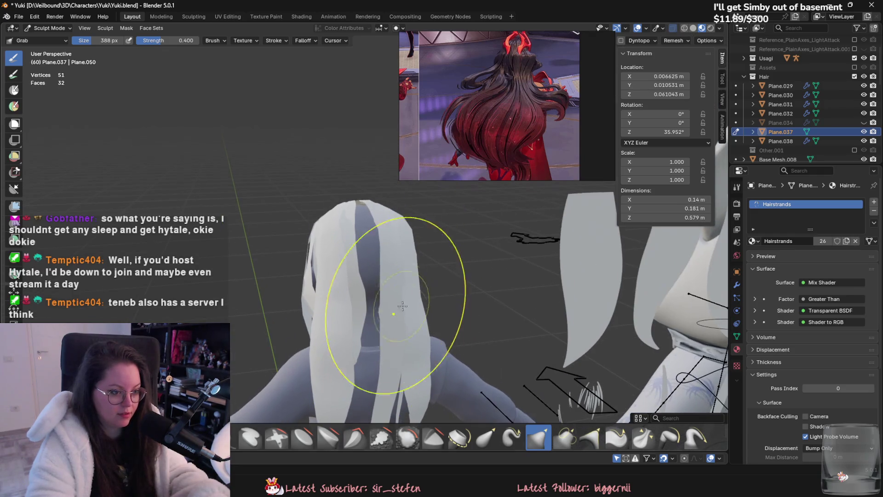
pyautogui.moveTo(396, 349)
pyautogui.mouseDown(button='middle')
pyautogui.moveTo(374, 276)
pyautogui.moveTo(375, 364)
pyautogui.moveTo(387, 356)
pyautogui.moveTo(404, 306)
pyautogui.moveTo(407, 326)
pyautogui.moveTo(431, 312)
pyautogui.mouseUp(button='middle')
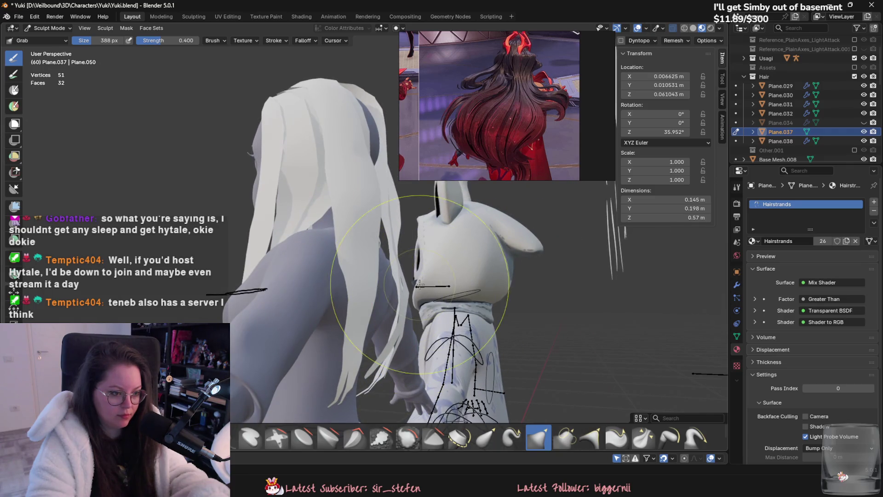
pyautogui.moveTo(408, 269); pyautogui.dragTo(380, 337, button='middle')
pyautogui.moveTo(404, 264); pyautogui.dragTo(394, 249, button='middle')
pyautogui.moveTo(402, 299); pyautogui.dragTo(341, 277, button='middle')
# - Leave the current card, select Plane.038 and enter Sculpt Mode on it
pyautogui.hotkey('ctrl', 'Tab')
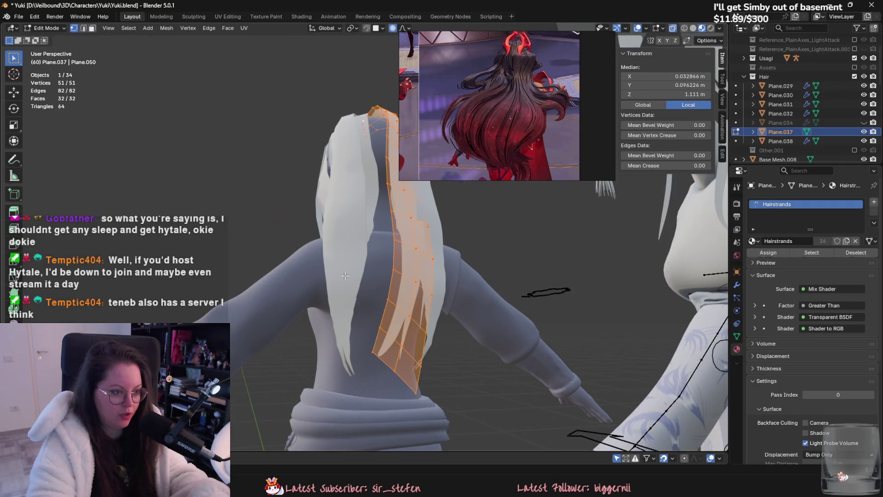
pyautogui.click(327, 232)
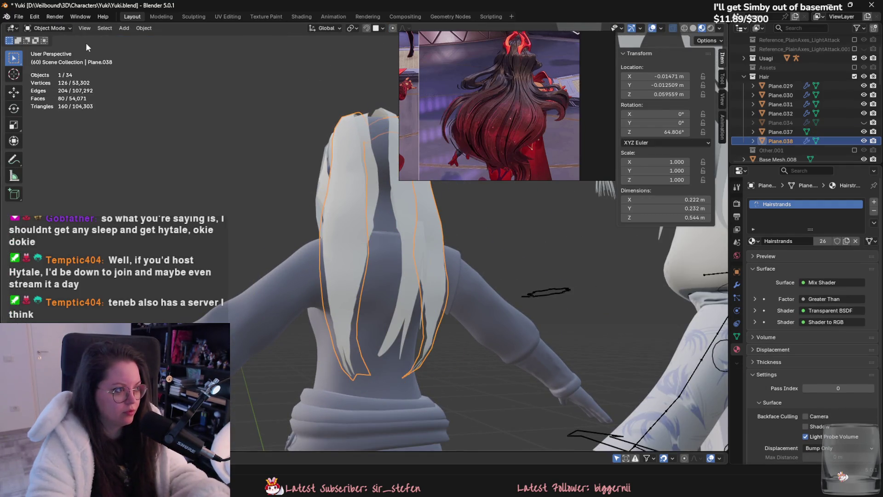
pyautogui.click(49, 28)
pyautogui.click(48, 59)
pyautogui.moveTo(345, 263)
pyautogui.mouseDown(button='middle')
pyautogui.moveTo(383, 277)
pyautogui.moveTo(379, 253)
pyautogui.mouseUp(button='middle')
# - Grab-sculpt a Plane.038 strand inward along the back and adjust its length downward
pyautogui.moveTo(370, 221); pyautogui.dragTo(380, 275)
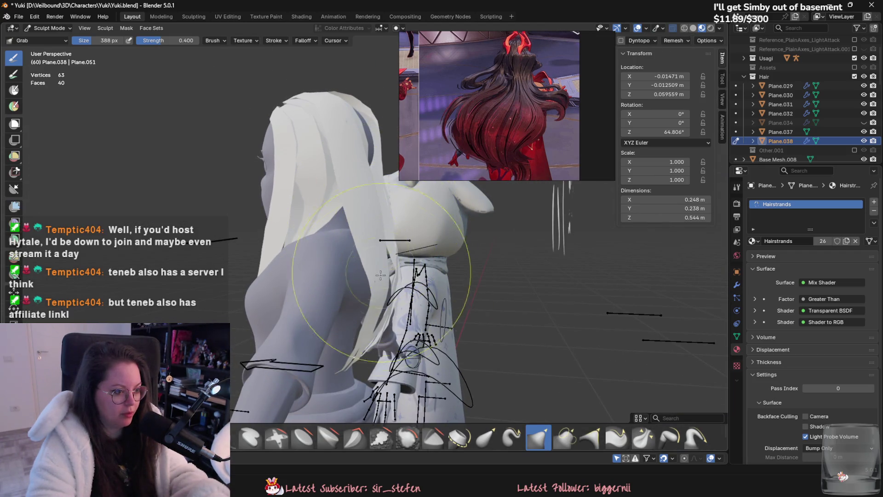
pyautogui.moveTo(370, 332)
pyautogui.mouseDown(button='middle')
pyautogui.moveTo(380, 281)
pyautogui.moveTo(367, 268)
pyautogui.mouseUp(button='middle')
pyautogui.moveTo(365, 267); pyautogui.dragTo(358, 291)
pyautogui.moveTo(359, 290)
pyautogui.mouseDown(button='middle')
pyautogui.moveTo(366, 266)
pyautogui.moveTo(345, 267)
pyautogui.moveTo(345, 335)
pyautogui.mouseUp(button='middle')
pyautogui.moveTo(345, 335); pyautogui.dragTo(384, 325)
pyautogui.moveTo(384, 325)
pyautogui.mouseDown(button='middle')
pyautogui.moveTo(430, 315)
pyautogui.moveTo(435, 297)
pyautogui.mouseUp(button='middle')
# - Pull the strands tighter down the upper back, shorten them and reshape near the shoulder blade
pyautogui.moveTo(435, 297); pyautogui.dragTo(437, 282)
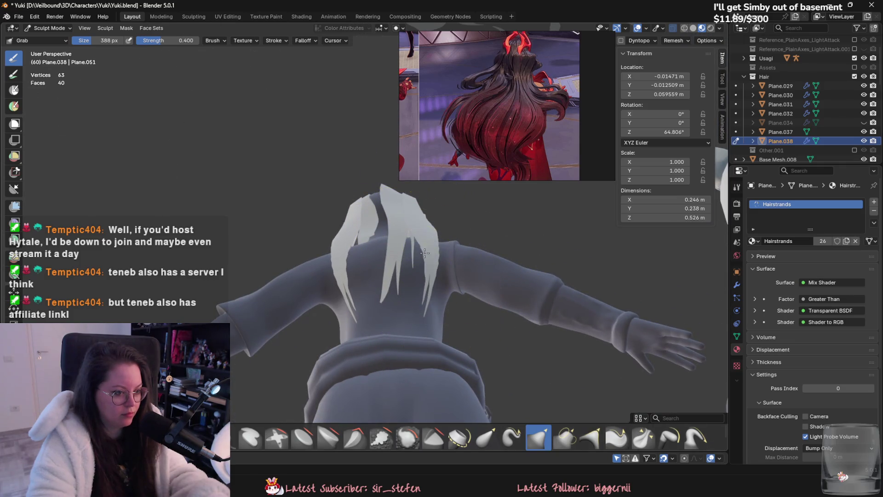
pyautogui.moveTo(423, 252); pyautogui.dragTo(423, 315)
pyautogui.moveTo(425, 281); pyautogui.dragTo(513, 325, button='middle')
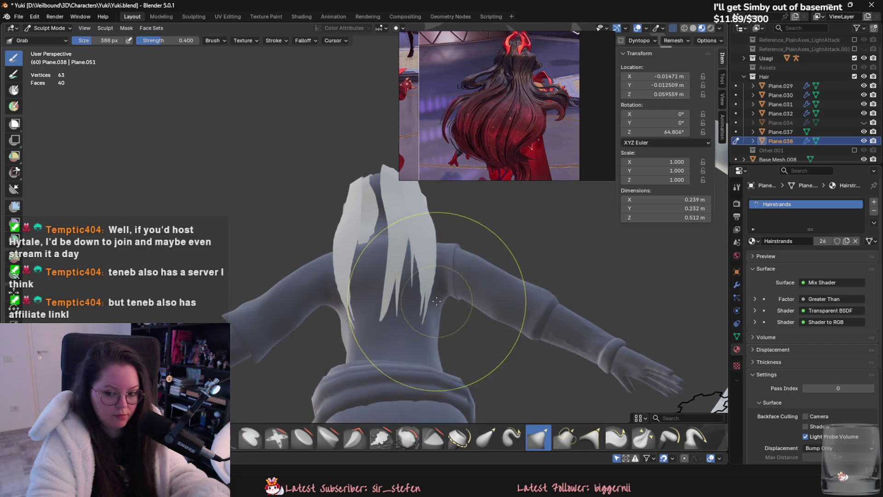
pyautogui.moveTo(513, 325); pyautogui.dragTo(454, 286)
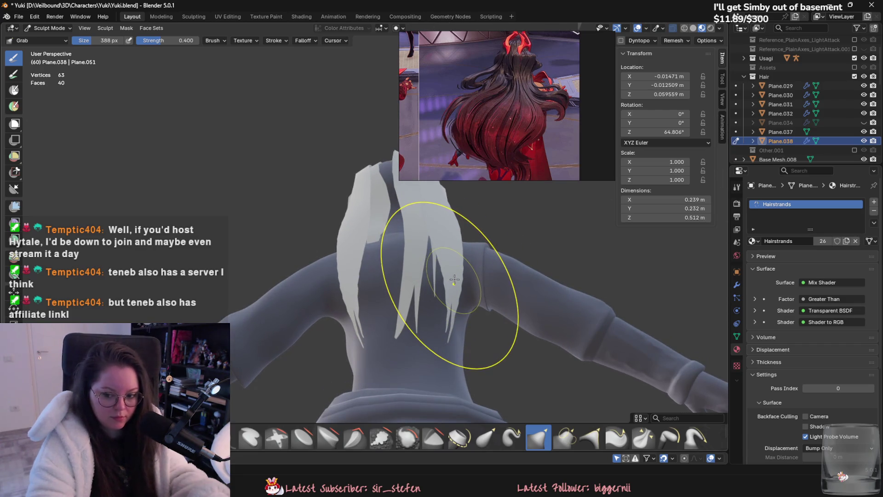
pyautogui.moveTo(451, 283)
pyautogui.mouseDown(button='middle')
pyautogui.moveTo(431, 273)
pyautogui.moveTo(469, 272)
pyautogui.mouseUp(button='middle')
pyautogui.moveTo(487, 262); pyautogui.dragTo(469, 272)
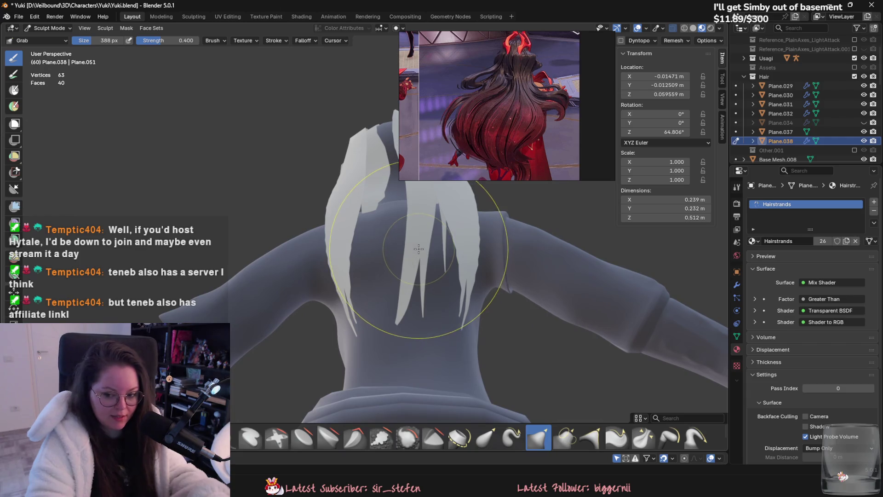
pyautogui.moveTo(468, 272); pyautogui.dragTo(284, 173, button='middle')
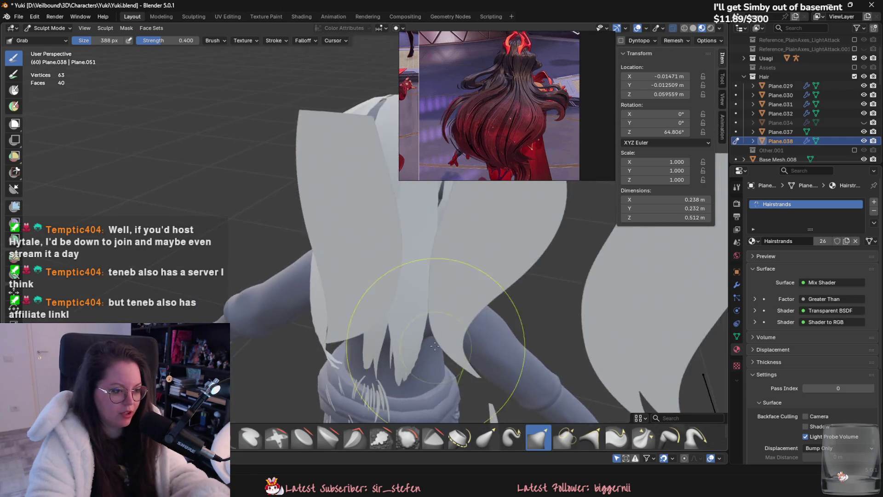
# - Return to Object Mode, select Plane.029 and enter Sculpt Mode on it
pyautogui.click(67, 30)
pyautogui.click(51, 40)
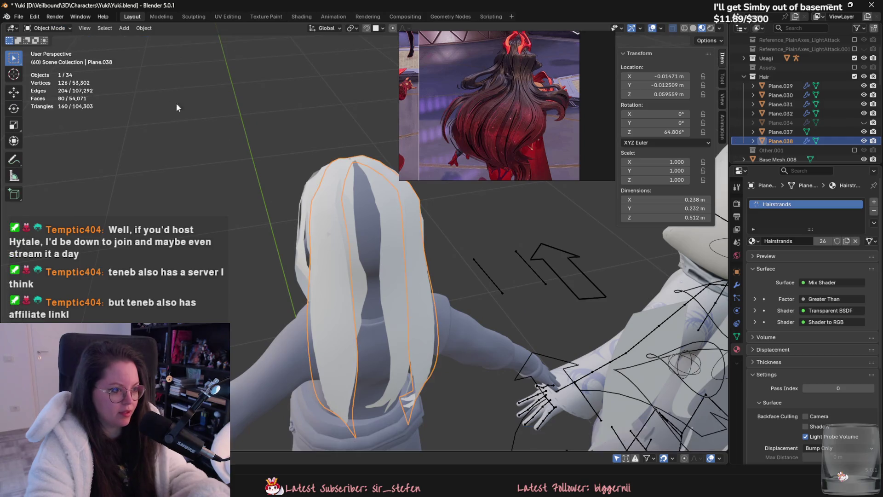
pyautogui.click(356, 223)
pyautogui.click(49, 28)
pyautogui.click(52, 64)
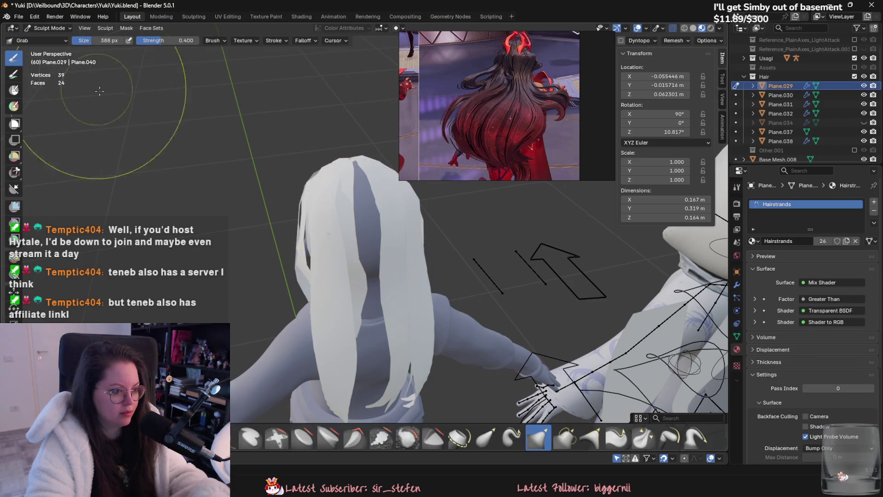
# - Grab-sculpt Plane.029 outward around the side of the head, then go back to Object Mode
pyautogui.moveTo(276, 241)
pyautogui.mouseDown(button='middle')
pyautogui.moveTo(351, 290)
pyautogui.moveTo(421, 278)
pyautogui.mouseUp(button='middle')
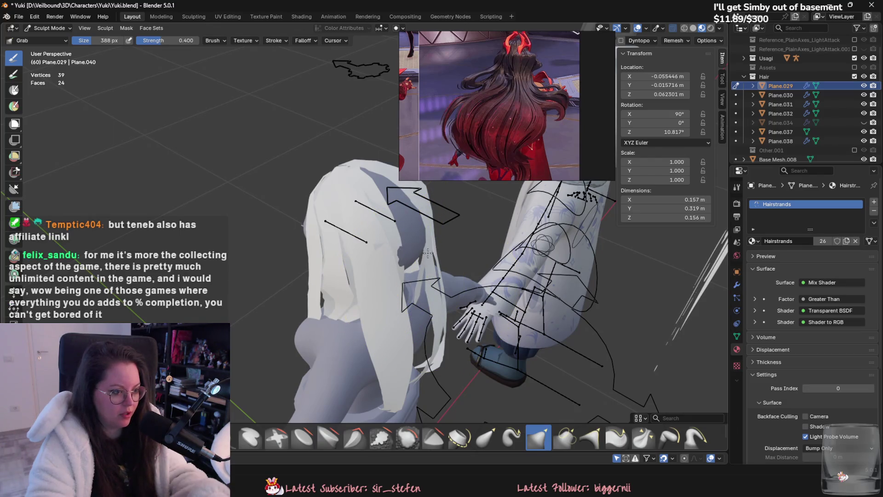
pyautogui.moveTo(436, 256); pyautogui.dragTo(430, 251, button='middle')
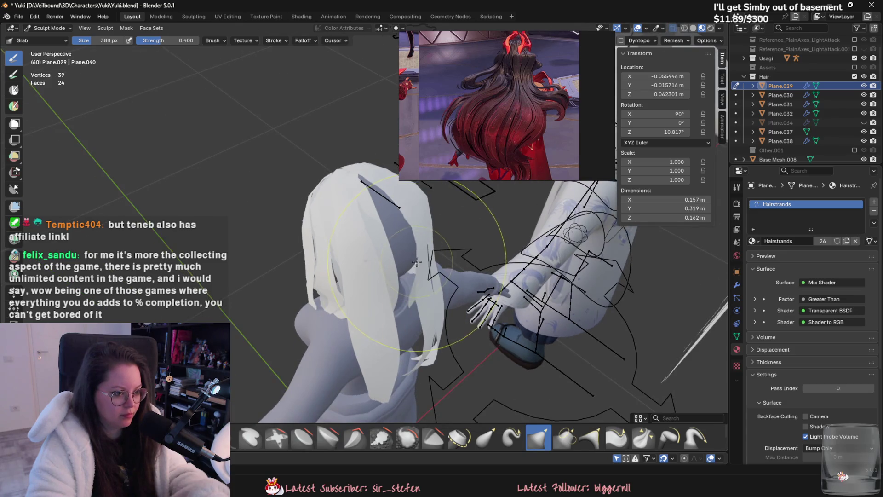
pyautogui.moveTo(425, 267)
pyautogui.mouseDown(button='middle')
pyautogui.moveTo(367, 248)
pyautogui.moveTo(340, 264)
pyautogui.mouseUp(button='middle')
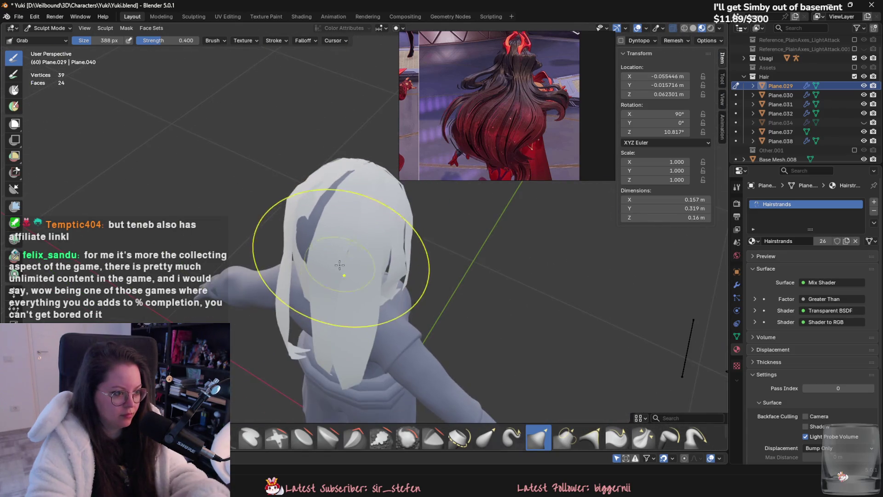
pyautogui.moveTo(323, 275); pyautogui.dragTo(297, 247)
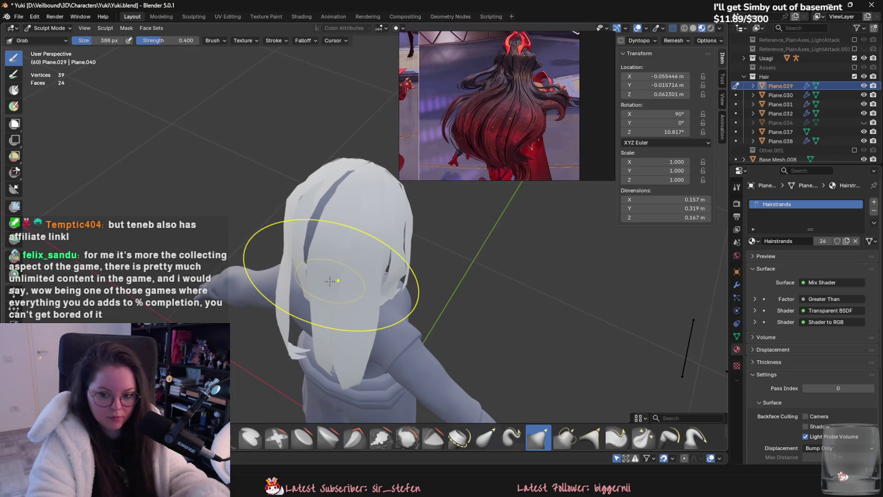
pyautogui.moveTo(297, 247)
pyautogui.mouseDown(button='middle')
pyautogui.moveTo(276, 237)
pyautogui.moveTo(246, 187)
pyautogui.mouseUp(button='middle')
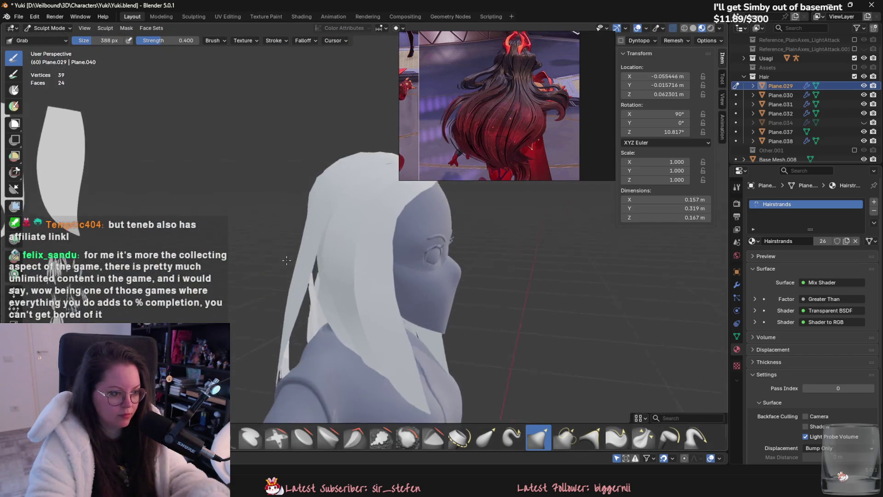
pyautogui.click(44, 27)
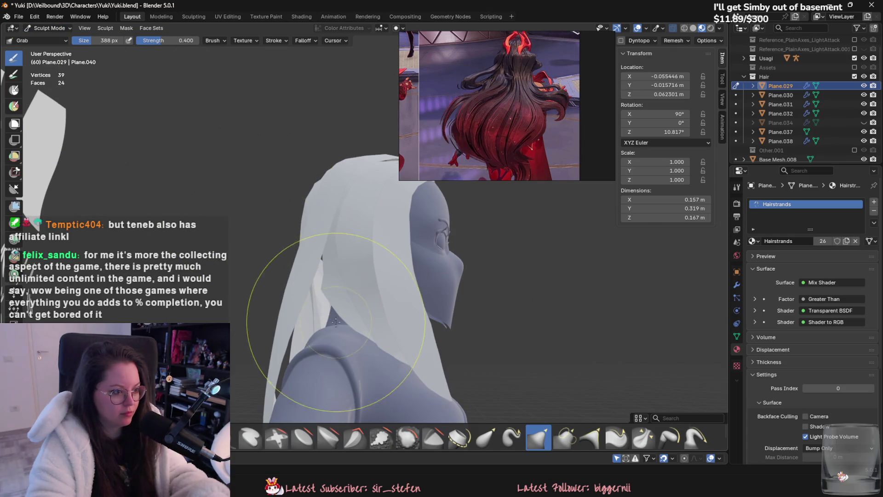
pyautogui.click(45, 28)
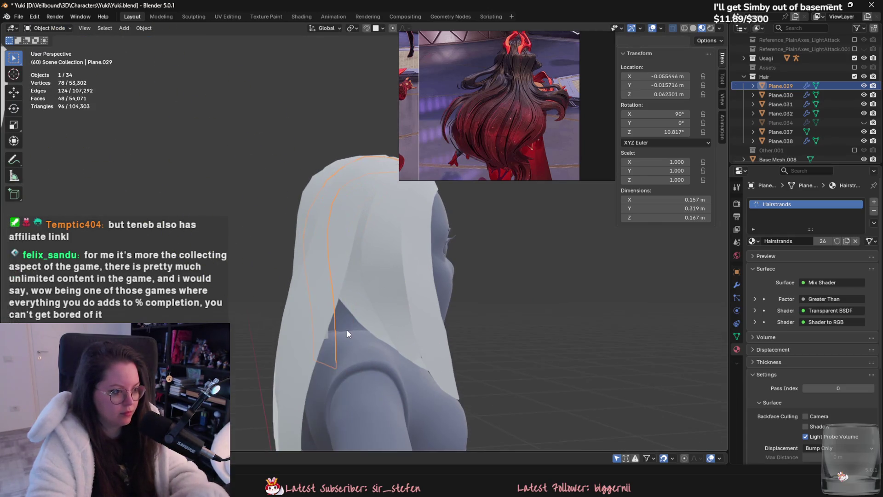
# - Make Plane.030 the active card and enter Sculpt Mode on it
pyautogui.click(348, 331)
pyautogui.click(361, 312)
pyautogui.click(45, 28)
pyautogui.click(42, 59)
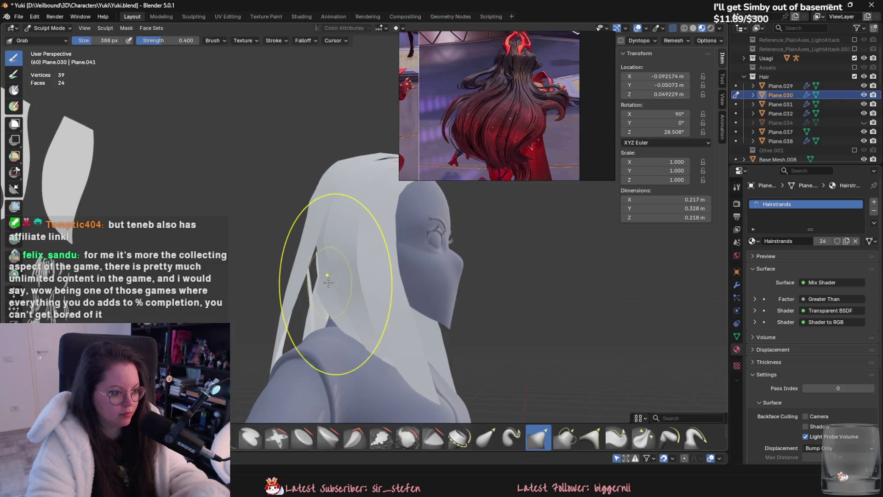
# - Nudge the Plane.030 strand closer against the back of the head, then return to Object Mode with Plane.031 chosen
pyautogui.moveTo(318, 293); pyautogui.dragTo(354, 296, button='middle')
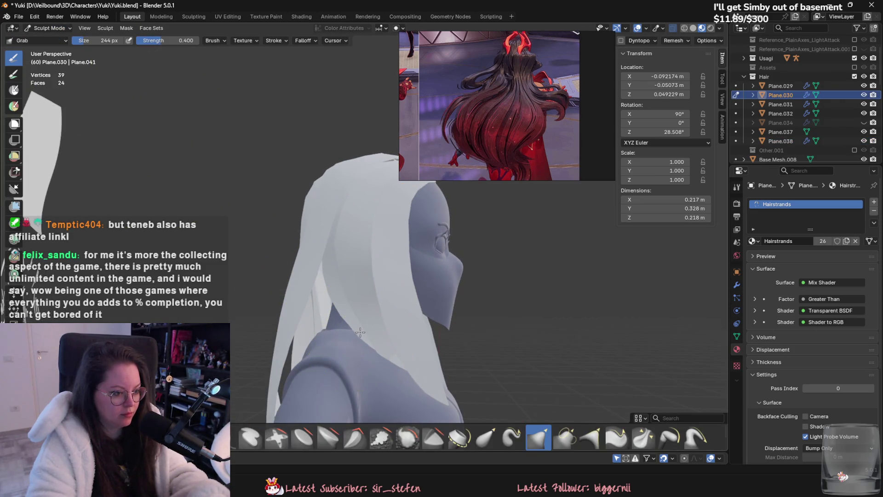
pyautogui.moveTo(375, 355); pyautogui.dragTo(426, 363, button='middle')
pyautogui.moveTo(426, 364); pyautogui.dragTo(417, 370)
pyautogui.moveTo(418, 370)
pyautogui.mouseDown(button='middle')
pyautogui.moveTo(413, 334)
pyautogui.moveTo(371, 331)
pyautogui.moveTo(383, 333)
pyautogui.mouseUp(button='middle')
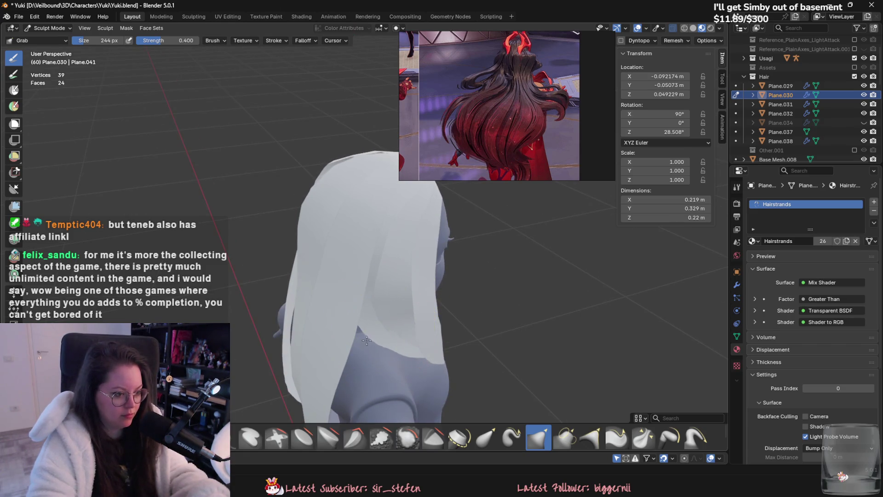
pyautogui.moveTo(389, 344); pyautogui.dragTo(118, 119, button='middle')
pyautogui.click(49, 28)
pyautogui.click(49, 44)
# - Grab-sculpt Plane.031 into a narrower strand hugging the back of the head
pyautogui.click(363, 230)
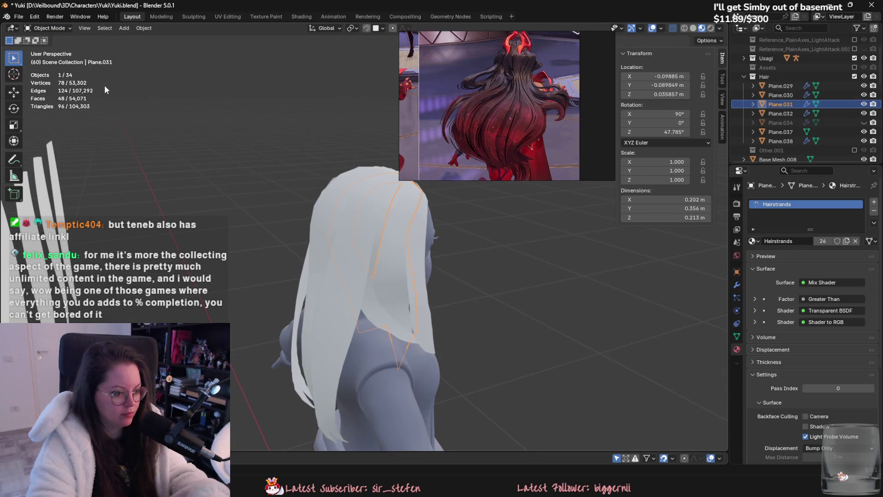
pyautogui.click(48, 28)
pyautogui.click(49, 70)
pyautogui.scroll(3, 374, 296)
pyautogui.scroll(2, 383, 341)
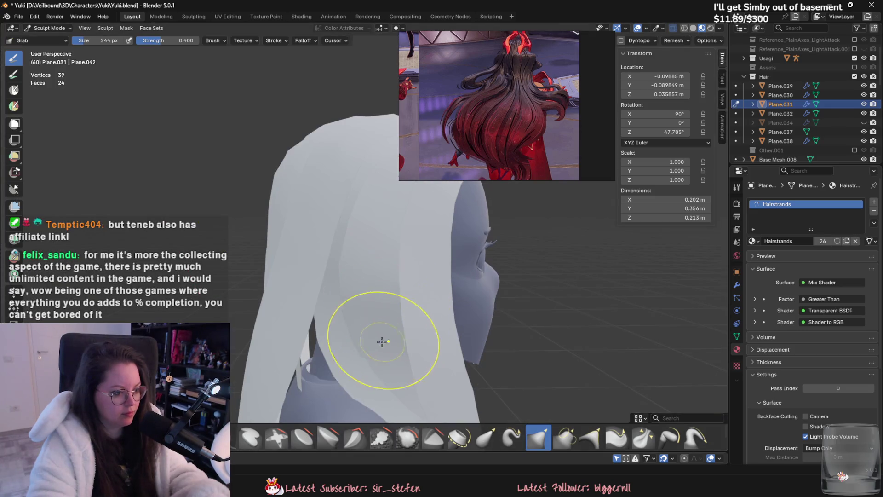
pyautogui.moveTo(385, 356)
pyautogui.mouseDown()
pyautogui.moveTo(410, 356)
pyautogui.moveTo(387, 318)
pyautogui.moveTo(465, 373)
pyautogui.moveTo(424, 266)
pyautogui.mouseUp()
pyautogui.moveTo(423, 267); pyautogui.dragTo(433, 325, button='middle')
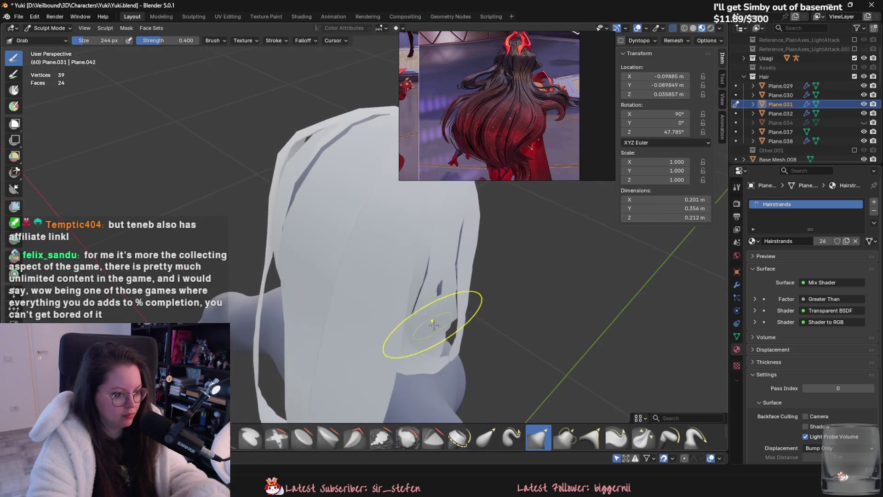
pyautogui.moveTo(438, 293); pyautogui.dragTo(432, 348, button='middle')
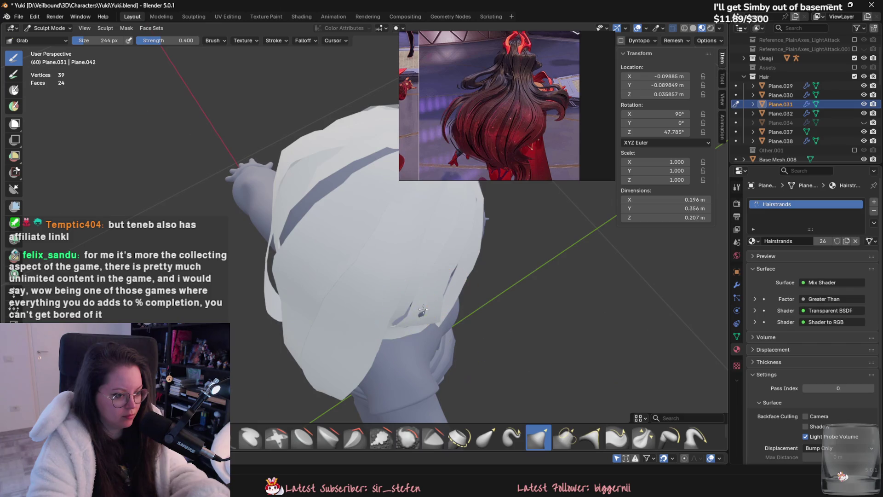
pyautogui.moveTo(431, 318); pyautogui.dragTo(409, 281, button='middle')
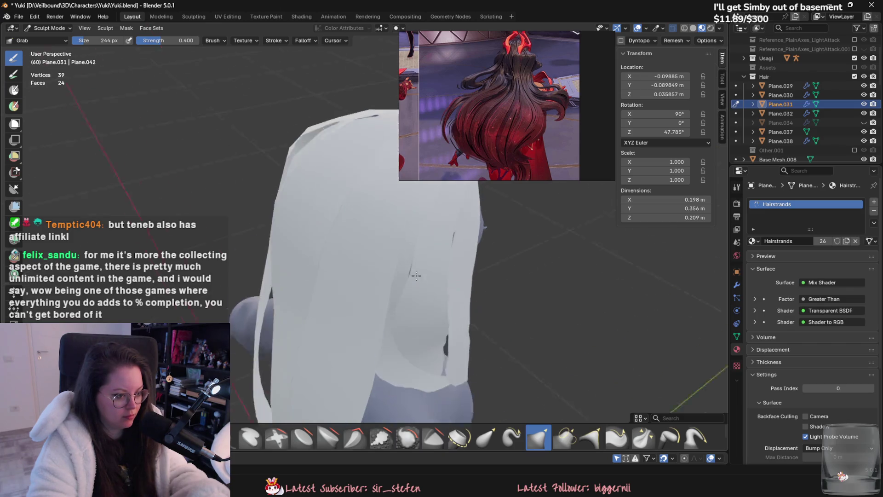
# - Switch to Plane.032, inspect it in Sculpt Mode, then return to Object Mode
pyautogui.hotkey('ctrl', 'Tab')
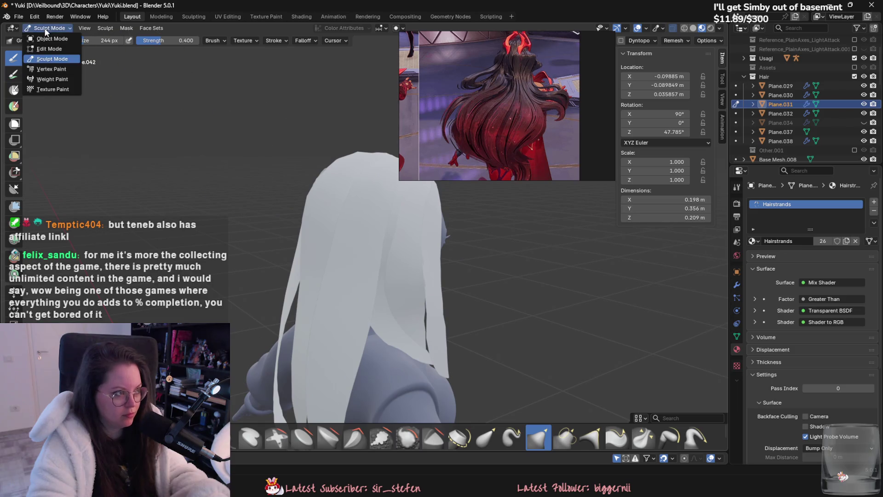
pyautogui.click(425, 234)
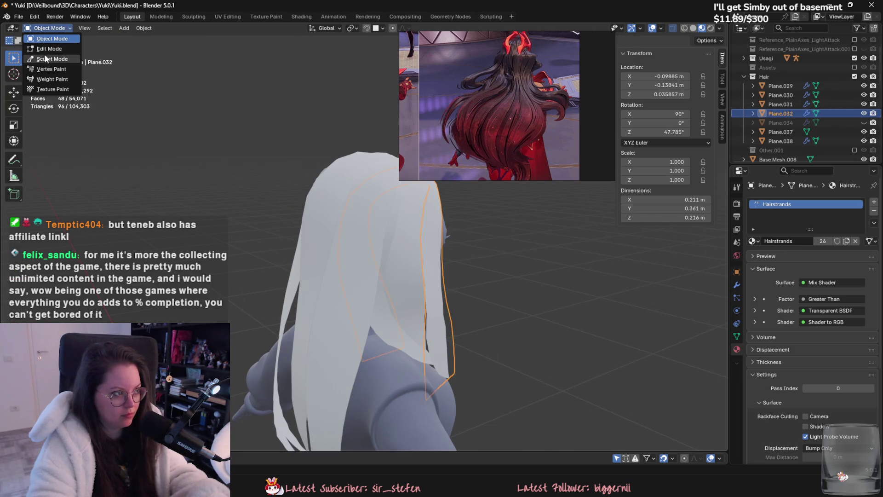
pyautogui.hotkey('ctrl', 'Tab')
pyautogui.moveTo(403, 283)
pyautogui.mouseDown(button='middle')
pyautogui.moveTo(418, 350)
pyautogui.moveTo(387, 296)
pyautogui.mouseUp(button='middle')
pyautogui.click(49, 27)
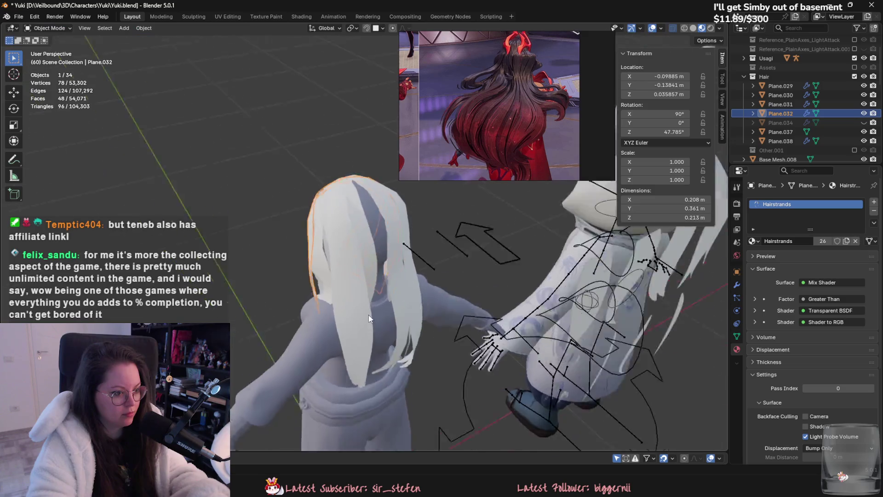
# - Select Plane.029, check it in Sculpt Mode, then enter Edit Mode on its mesh
pyautogui.moveTo(325, 269)
pyautogui.mouseDown(button='middle')
pyautogui.moveTo(346, 281)
pyautogui.moveTo(339, 301)
pyautogui.moveTo(294, 239)
pyautogui.mouseUp(button='middle')
pyautogui.click(346, 281)
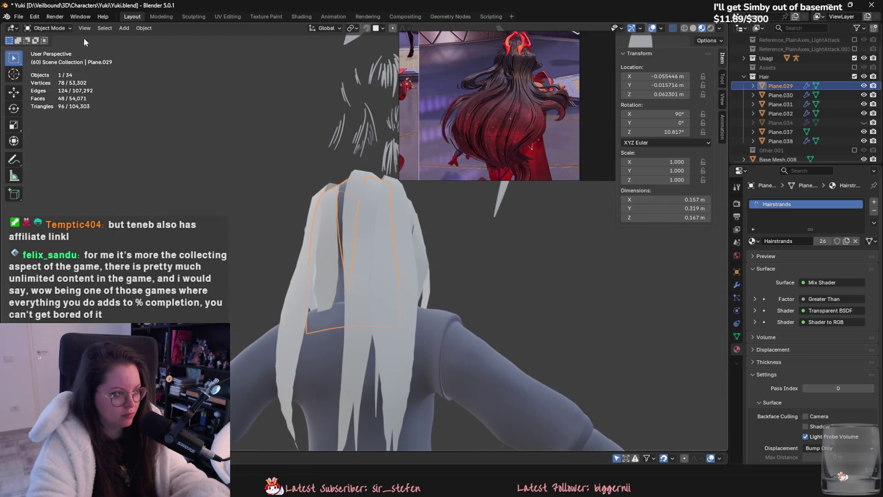
pyautogui.click(48, 28)
pyautogui.click(45, 62)
pyautogui.moveTo(358, 289)
pyautogui.mouseDown(button='middle')
pyautogui.moveTo(308, 324)
pyautogui.moveTo(405, 311)
pyautogui.moveTo(415, 321)
pyautogui.mouseUp(button='middle')
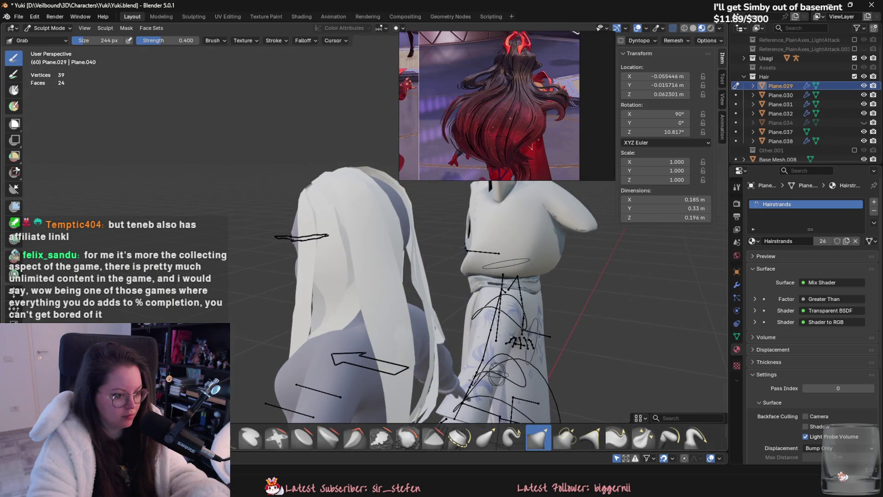
pyautogui.click(49, 28)
pyautogui.click(45, 51)
pyautogui.scroll(3, 365, 276)
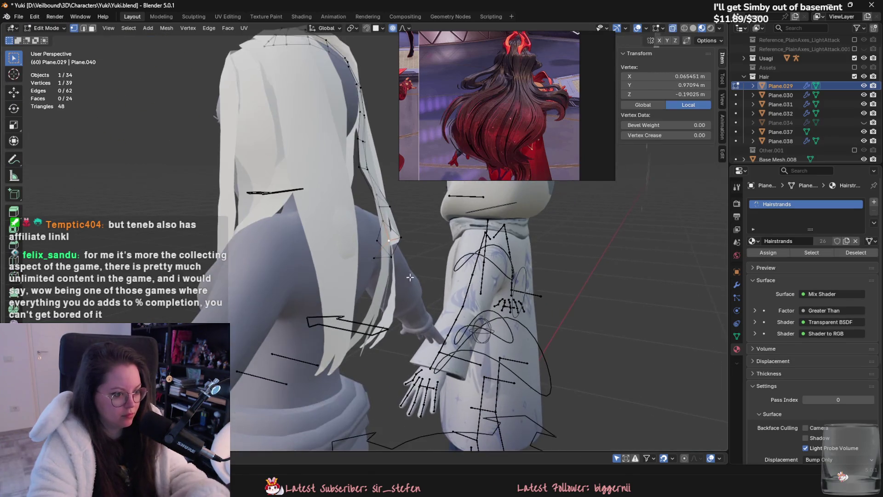
# - Select two edges at the card's lower end and move them with proportional falloff to bend the strand
pyautogui.moveTo(366, 276); pyautogui.dragTo(483, 331, button='middle')
pyautogui.press('2')
pyautogui.scroll(2, 365, 266)
pyautogui.click(364, 262)
pyautogui.scroll(3, 534, 346)
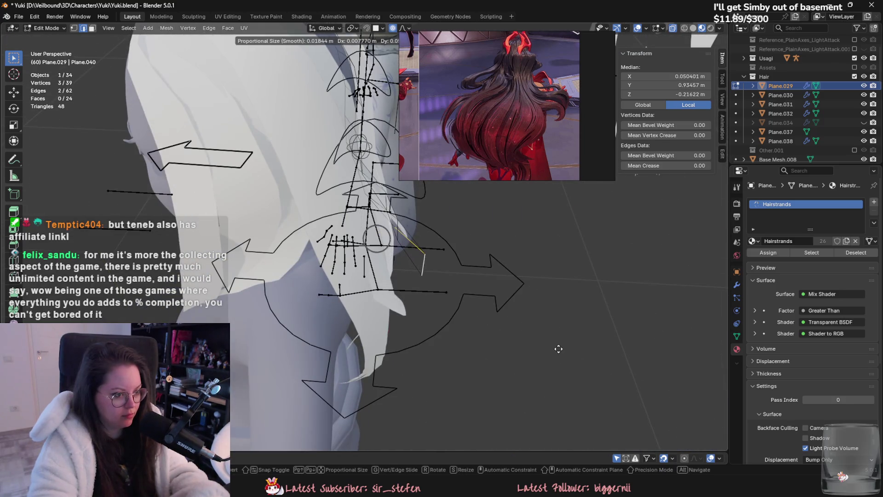
pyautogui.moveTo(558, 350); pyautogui.dragTo(516, 306, button='middle')
pyautogui.press('g')
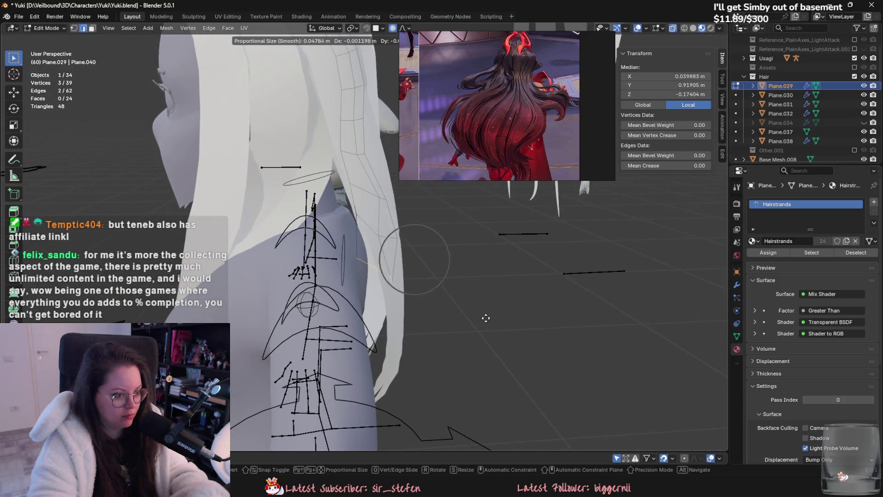
pyautogui.scroll(-2, 486, 317)
pyautogui.moveTo(473, 325)
pyautogui.mouseDown(button='middle')
pyautogui.moveTo(441, 308)
pyautogui.moveTo(477, 337)
pyautogui.moveTo(358, 263)
pyautogui.mouseUp(button='middle')
pyautogui.scroll(-3, 441, 309)
# - Confirm the bent edge position and return Plane.029 to Sculpt Mode
pyautogui.click(455, 318)
pyautogui.click(49, 27)
pyautogui.click(54, 56)
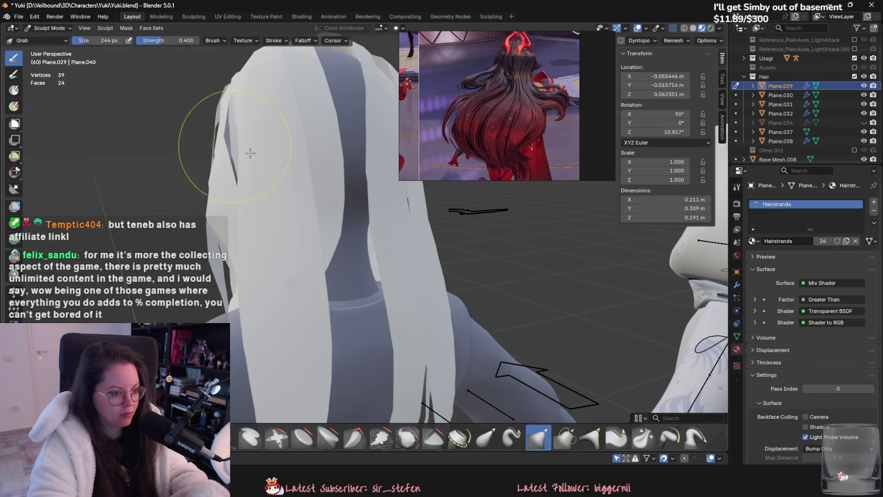
pyautogui.moveTo(398, 228)
pyautogui.mouseDown(button='middle')
pyautogui.moveTo(413, 269)
pyautogui.moveTo(368, 282)
pyautogui.moveTo(418, 261)
pyautogui.mouseUp(button='middle')
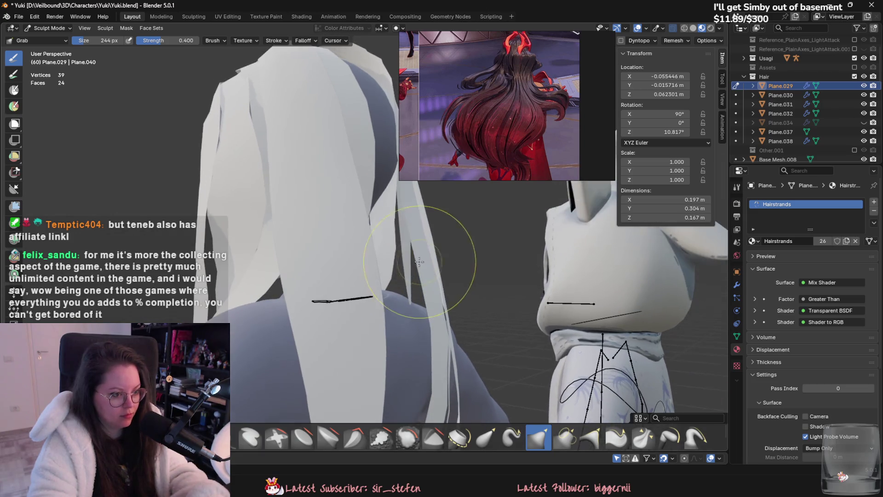
pyautogui.scroll(-2, 406, 225)
pyautogui.scroll(-2, 406, 226)
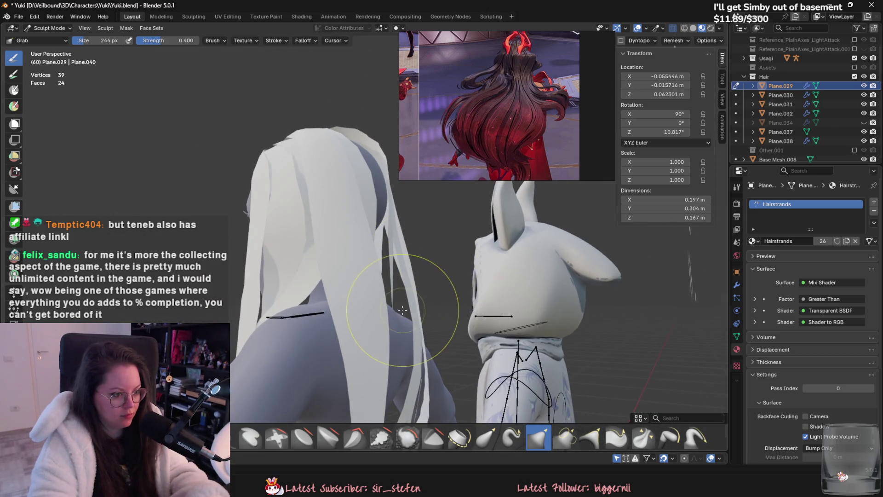
# - With an enlarged Grab brush, shift the Plane.029 strands left over the shoulder, then select Plane.038 in Object Mode
pyautogui.press('f')
pyautogui.click(400, 311)
pyautogui.moveTo(400, 310); pyautogui.dragTo(389, 302)
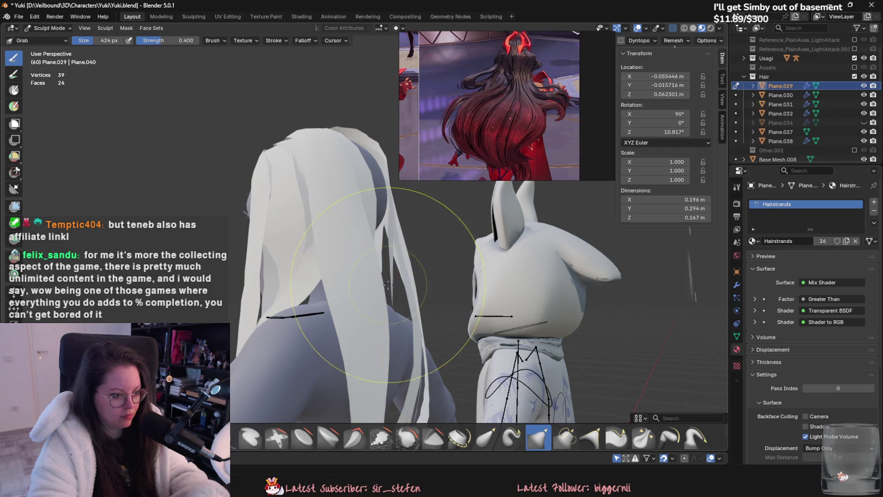
pyautogui.moveTo(388, 284)
pyautogui.mouseDown(button='middle')
pyautogui.moveTo(412, 319)
pyautogui.moveTo(493, 158)
pyautogui.moveTo(424, 267)
pyautogui.moveTo(458, 240)
pyautogui.moveTo(384, 303)
pyautogui.moveTo(247, 166)
pyautogui.mouseUp(button='middle')
pyautogui.click(48, 28)
pyautogui.click(389, 250)
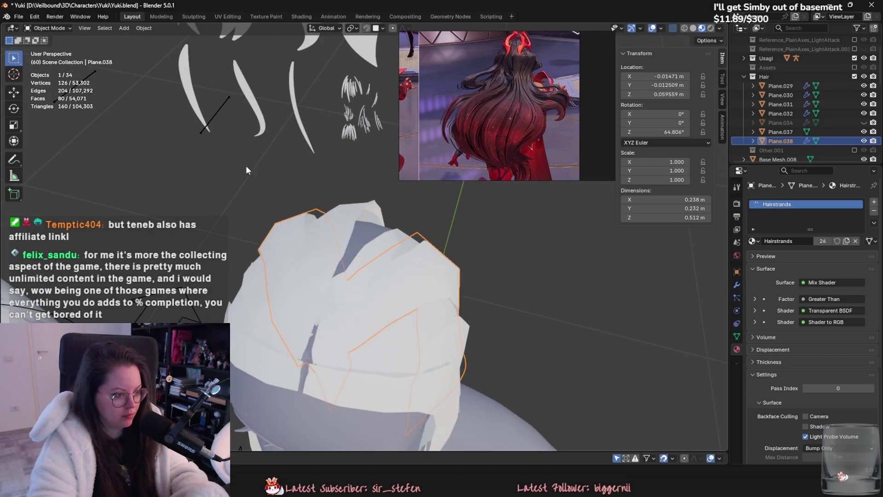
# - Grab-sculpt the Plane.038 crown piece with a smaller brush, making it slightly wider and taller
pyautogui.click(48, 28)
pyautogui.click(49, 65)
pyautogui.moveTo(311, 173)
pyautogui.mouseDown(button='middle')
pyautogui.moveTo(370, 214)
pyautogui.moveTo(350, 194)
pyautogui.moveTo(349, 250)
pyautogui.moveTo(338, 185)
pyautogui.moveTo(331, 207)
pyautogui.moveTo(322, 183)
pyautogui.moveTo(336, 217)
pyautogui.mouseUp(button='middle')
pyautogui.press('[')
pyautogui.press('[')
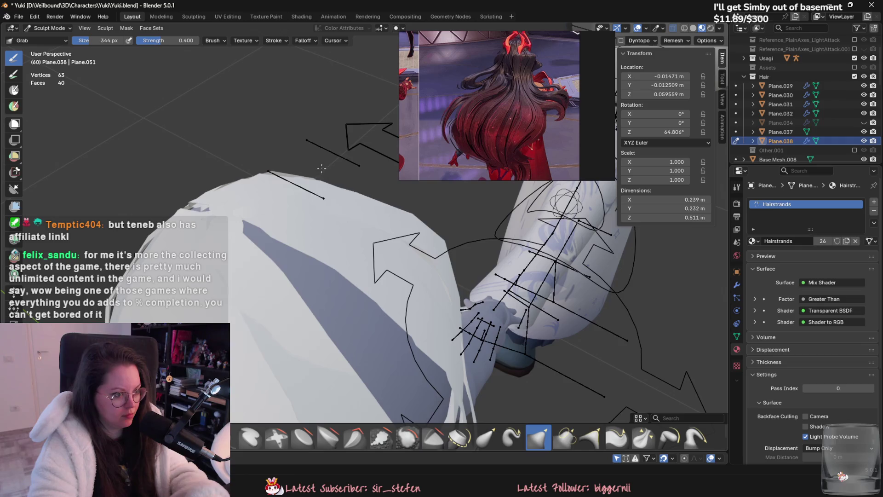
pyautogui.moveTo(321, 168); pyautogui.dragTo(296, 129, button='middle')
pyautogui.moveTo(277, 192); pyautogui.dragTo(340, 234, button='middle')
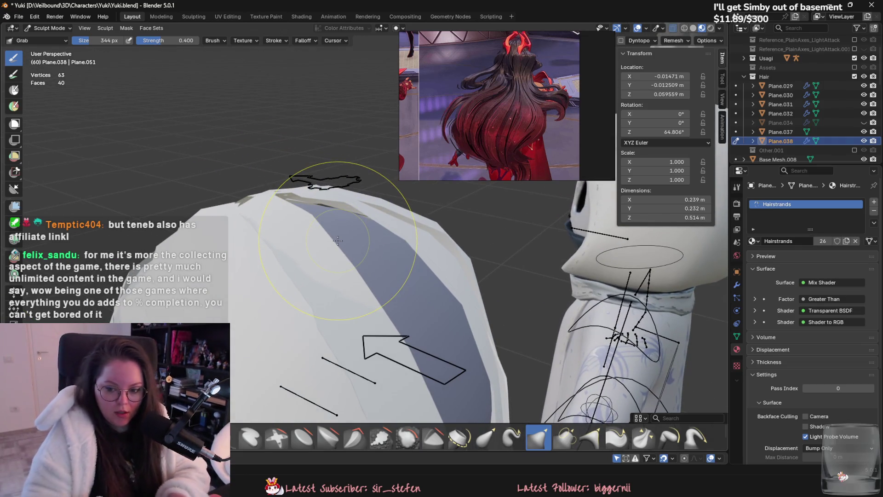
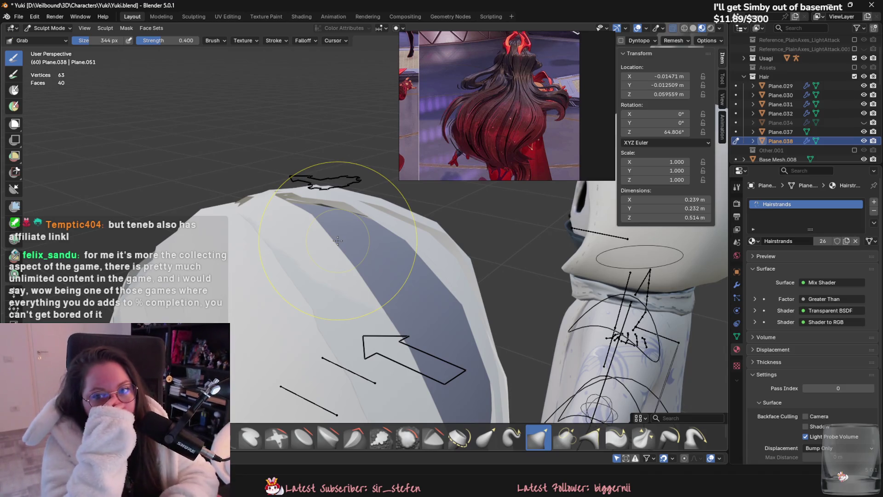
# - Select the Plane.037 hair card, enter Sculpt Mode and enlarge the Grab brush to 474 px
pyautogui.moveTo(315, 162)
pyautogui.mouseDown(button='middle')
pyautogui.moveTo(415, 335)
pyautogui.moveTo(523, 237)
pyautogui.mouseUp(button='middle')
pyautogui.moveTo(381, 281); pyautogui.dragTo(365, 301, button='middle')
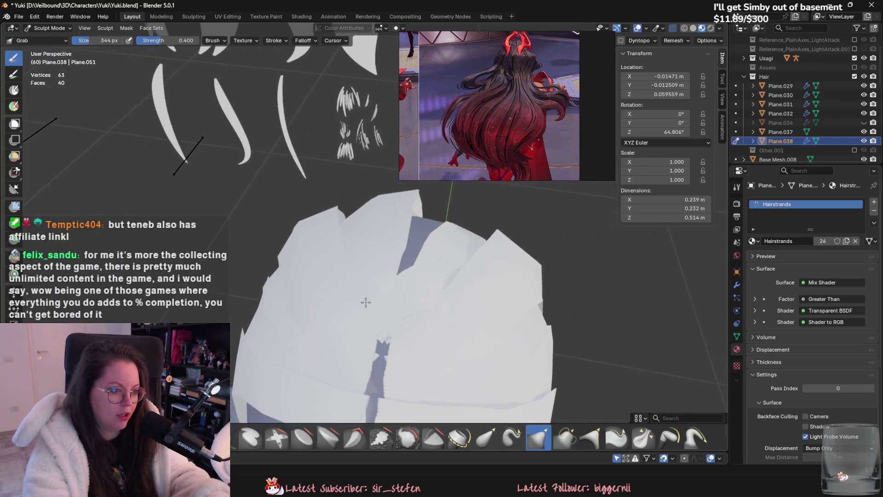
pyautogui.click(48, 28)
pyautogui.click(69, 38)
pyautogui.click(408, 205)
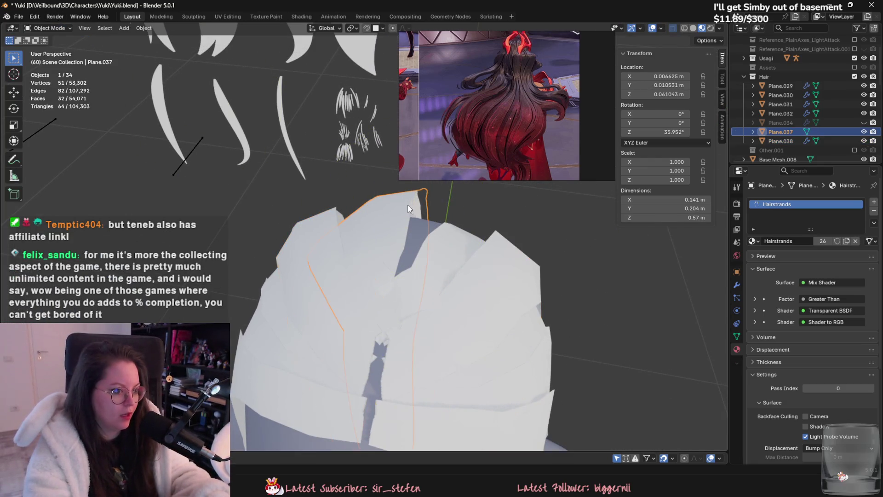
pyautogui.click(48, 28)
pyautogui.click(52, 59)
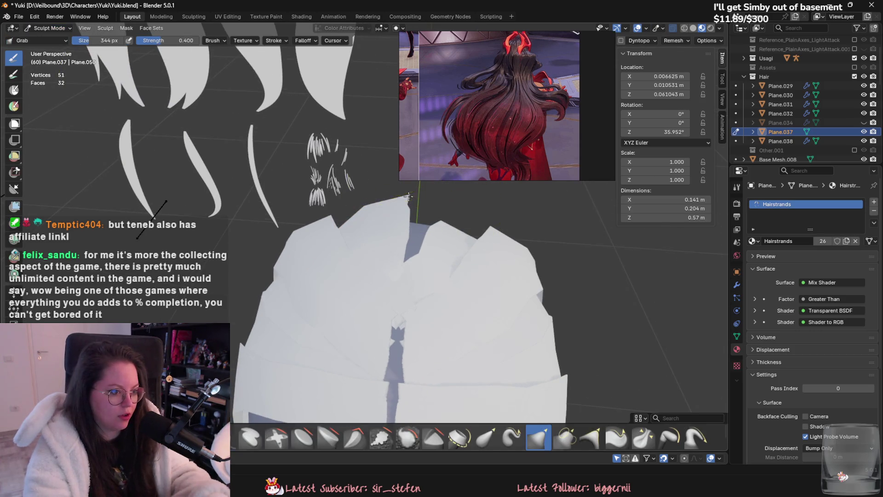
pyautogui.press('f')
pyautogui.click(412, 211)
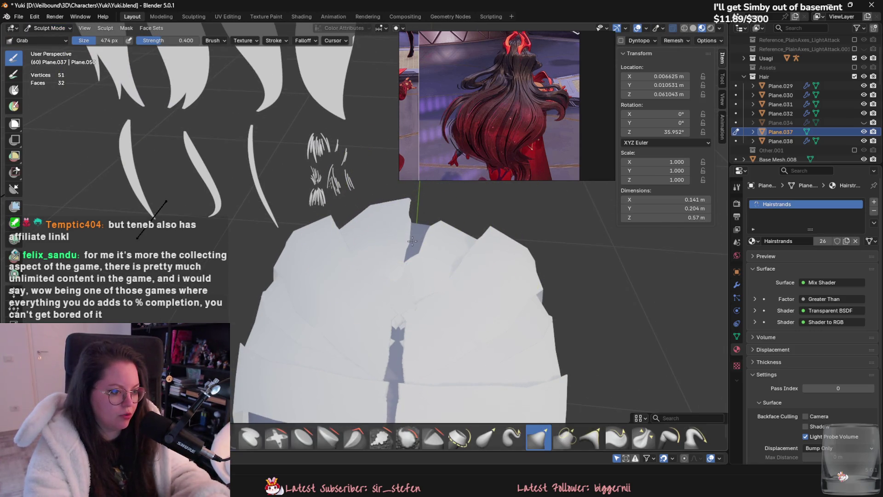
# - Pull Plane.037's top peak flatter and smooth the card into a flowing lock over the crown
pyautogui.moveTo(413, 240); pyautogui.dragTo(432, 220, button='middle')
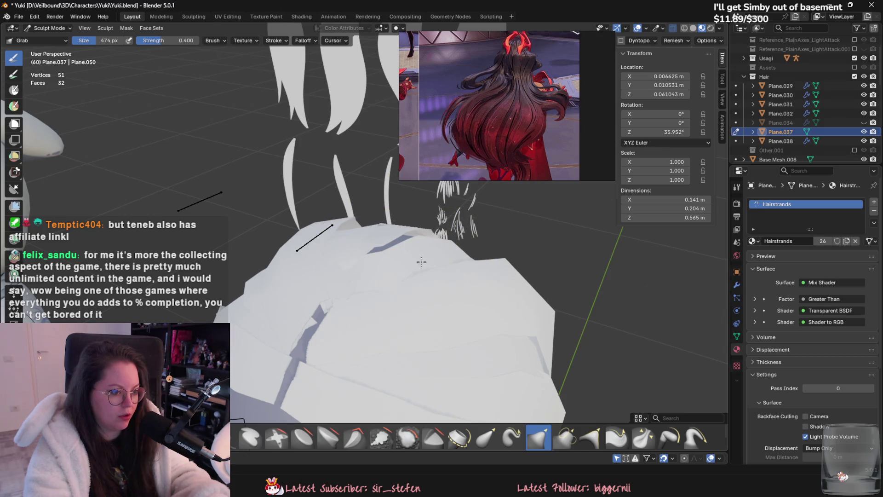
pyautogui.moveTo(417, 264)
pyautogui.mouseDown(button='middle')
pyautogui.moveTo(437, 292)
pyautogui.moveTo(404, 216)
pyautogui.moveTo(355, 158)
pyautogui.mouseUp(button='middle')
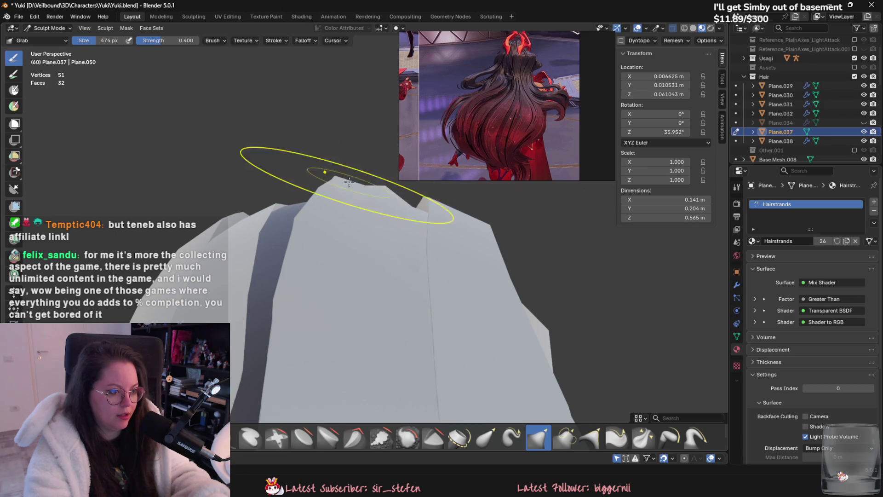
pyautogui.moveTo(348, 182); pyautogui.dragTo(380, 206)
pyautogui.moveTo(412, 218)
pyautogui.mouseDown(button='middle')
pyautogui.moveTo(457, 348)
pyautogui.moveTo(365, 207)
pyautogui.moveTo(339, 188)
pyautogui.mouseUp(button='middle')
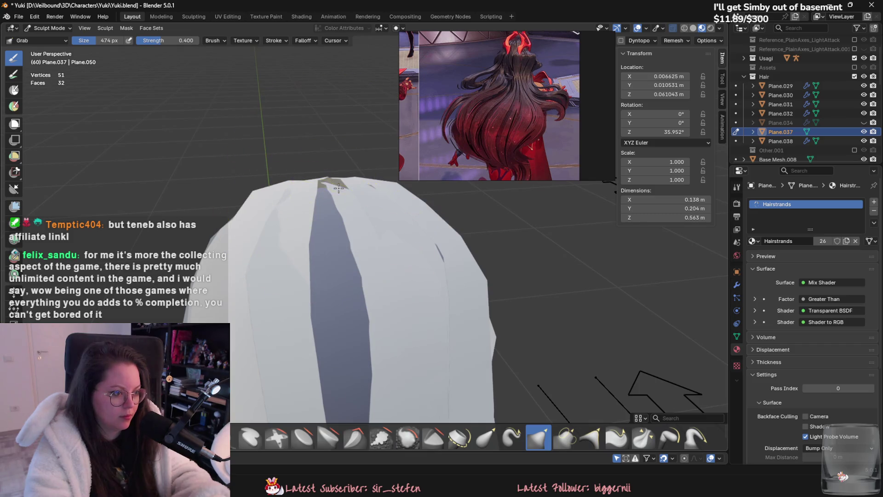
pyautogui.moveTo(323, 188)
pyautogui.mouseDown(button='middle')
pyautogui.moveTo(297, 149)
pyautogui.moveTo(338, 269)
pyautogui.mouseUp(button='middle')
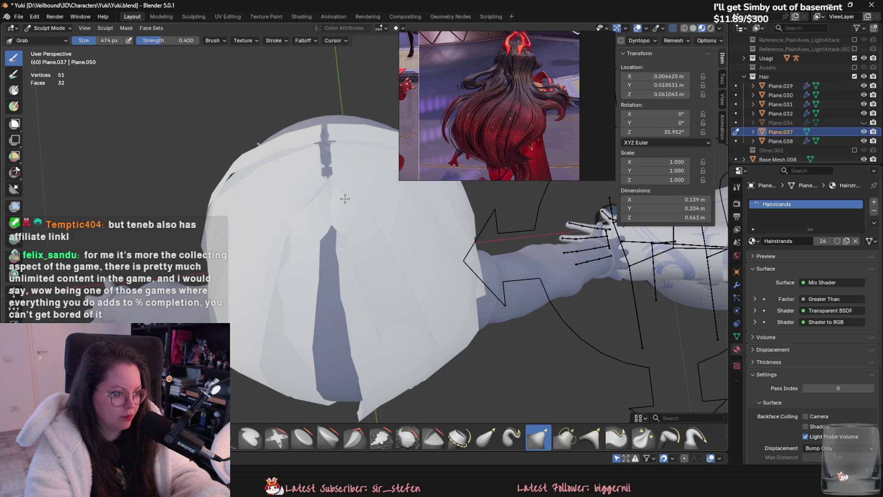
pyautogui.moveTo(345, 199); pyautogui.dragTo(344, 257)
pyautogui.moveTo(345, 256)
pyautogui.mouseDown(button='middle')
pyautogui.moveTo(368, 278)
pyautogui.moveTo(369, 257)
pyautogui.mouseUp(button='middle')
pyautogui.moveTo(369, 256); pyautogui.dragTo(369, 256)
pyautogui.moveTo(369, 257); pyautogui.dragTo(416, 288, button='middle')
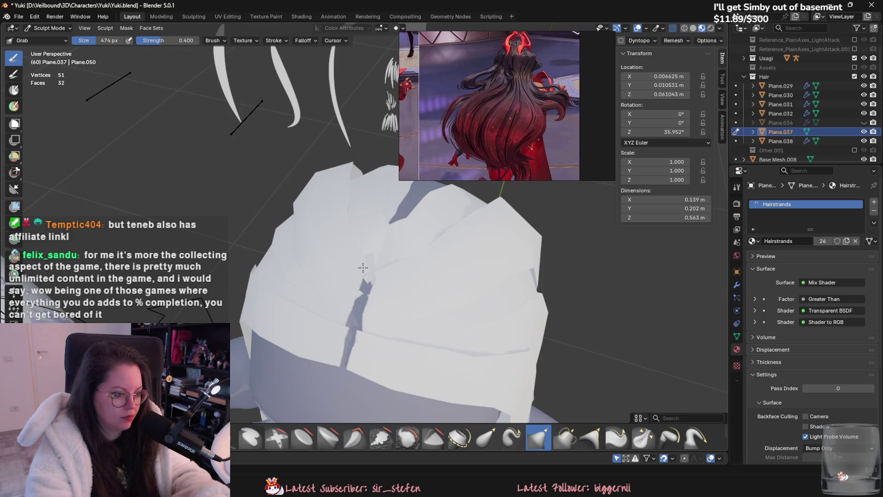
pyautogui.moveTo(391, 277)
pyautogui.mouseDown(button='middle')
pyautogui.moveTo(424, 214)
pyautogui.moveTo(386, 372)
pyautogui.mouseUp(button='middle')
# - Select Plane.029, enter Sculpt Mode and pull its edge into shape with the Grab brush
pyautogui.hotkey('ctrl', 'Tab')
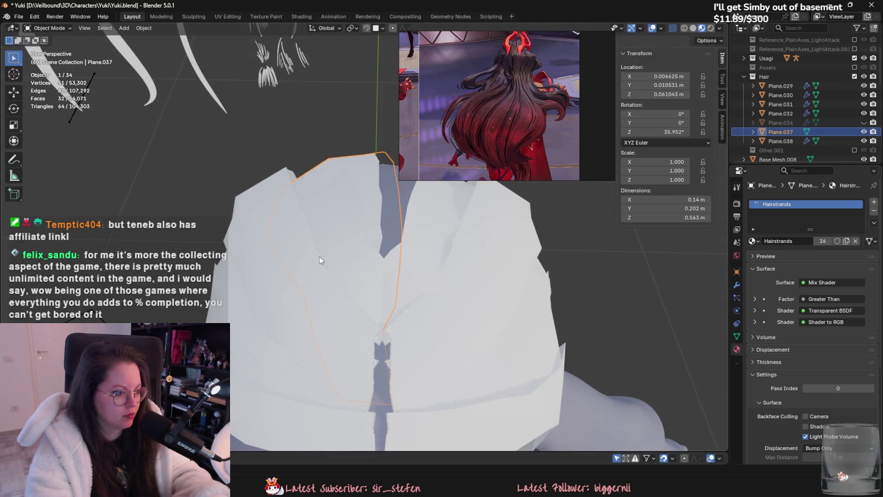
pyautogui.click(343, 261)
pyautogui.click(52, 28)
pyautogui.click(49, 64)
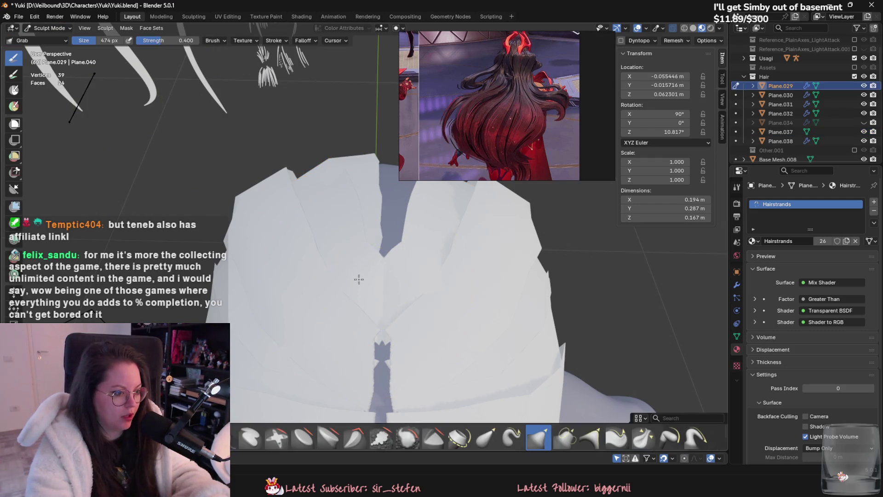
pyautogui.moveTo(359, 275); pyautogui.dragTo(361, 251)
pyautogui.moveTo(361, 251); pyautogui.dragTo(273, 250, button='middle')
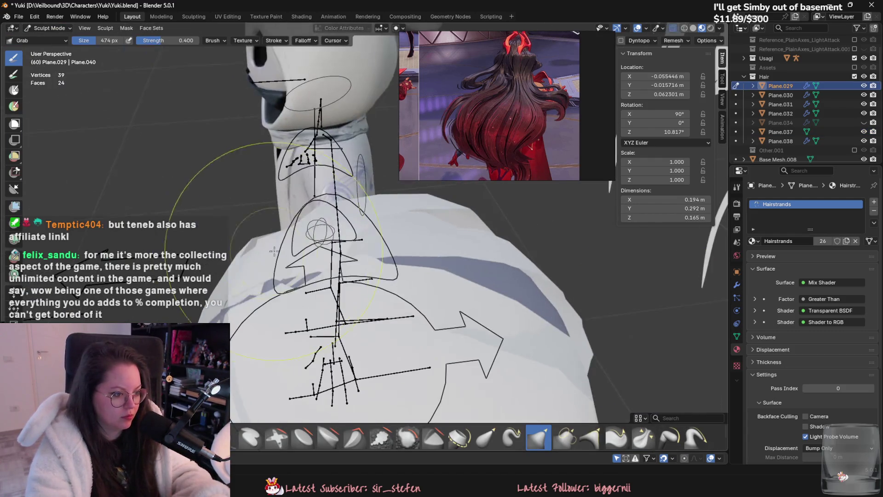
pyautogui.moveTo(343, 248)
pyautogui.mouseDown(button='middle')
pyautogui.moveTo(408, 242)
pyautogui.moveTo(407, 309)
pyautogui.mouseUp(button='middle')
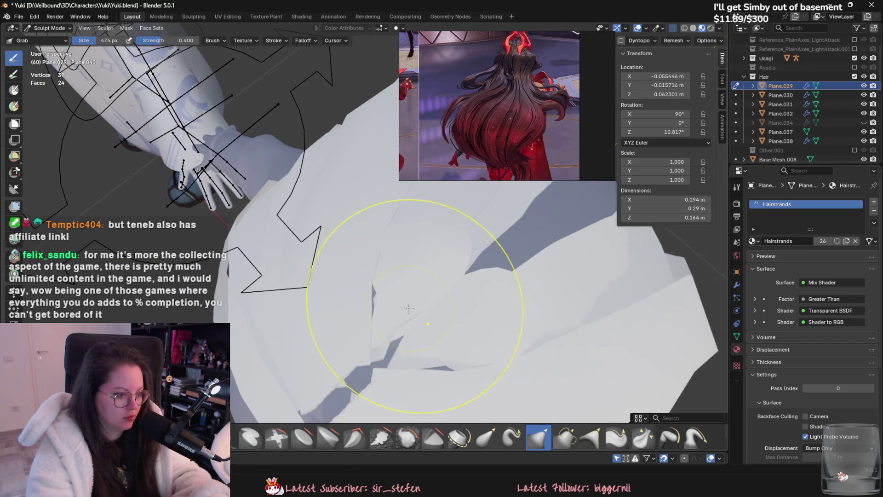
# - Reshape Plane.029 over the shoulder, pull it inward, and shrink the brush to 330 px
pyautogui.moveTo(443, 295); pyautogui.dragTo(434, 276)
pyautogui.moveTo(435, 276)
pyautogui.mouseDown(button='middle')
pyautogui.moveTo(394, 324)
pyautogui.moveTo(276, 188)
pyautogui.mouseUp(button='middle')
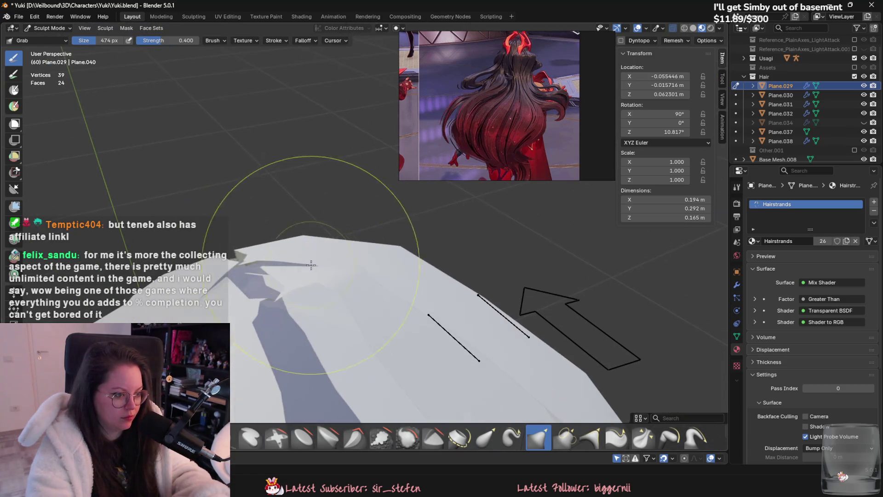
pyautogui.moveTo(315, 315); pyautogui.dragTo(324, 324)
pyautogui.moveTo(324, 325); pyautogui.dragTo(332, 318, button='middle')
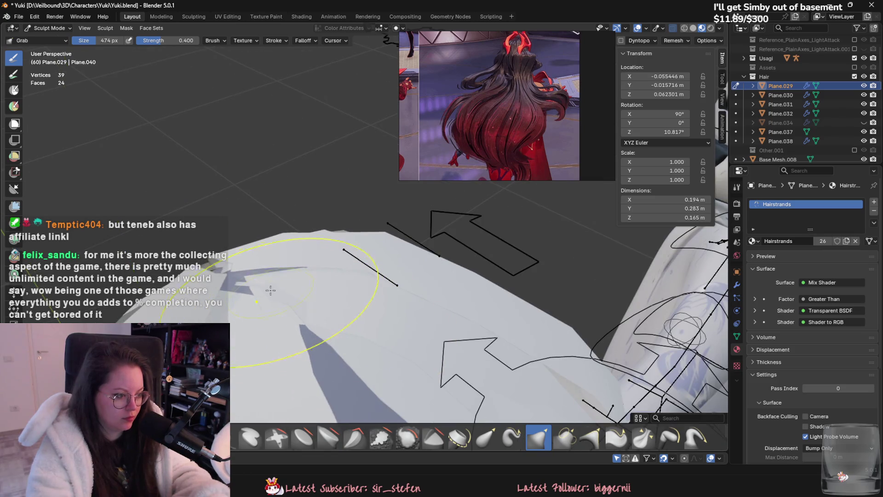
pyautogui.moveTo(264, 275); pyautogui.dragTo(271, 265)
pyautogui.press('f')
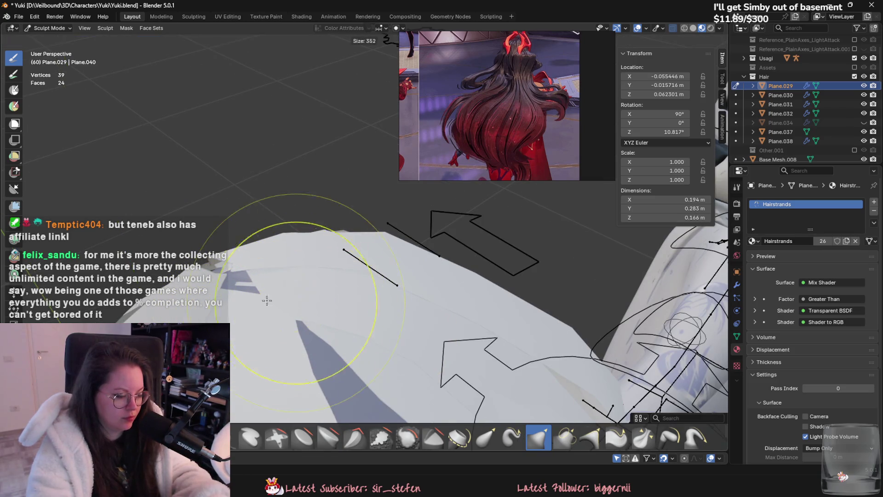
pyautogui.click(269, 300)
pyautogui.moveTo(269, 300)
pyautogui.mouseDown(button='middle')
pyautogui.moveTo(356, 275)
pyautogui.moveTo(318, 227)
pyautogui.mouseUp(button='middle')
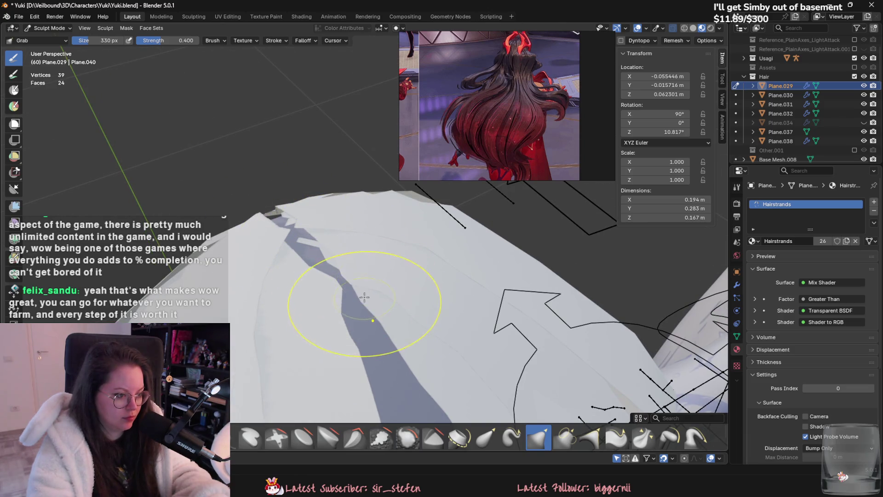
pyautogui.click(49, 27)
pyautogui.click(49, 43)
# - Add a Mirror modifier to Plane.037, first picking Plane.029 as the mirror object
pyautogui.click(421, 367)
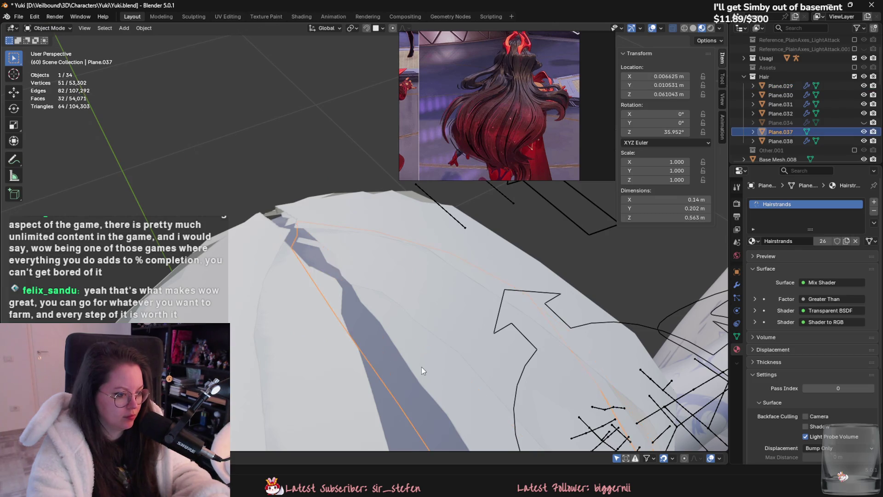
pyautogui.scroll(-3, 410, 354)
pyautogui.scroll(-4, 434, 371)
pyautogui.scroll(-2, 420, 366)
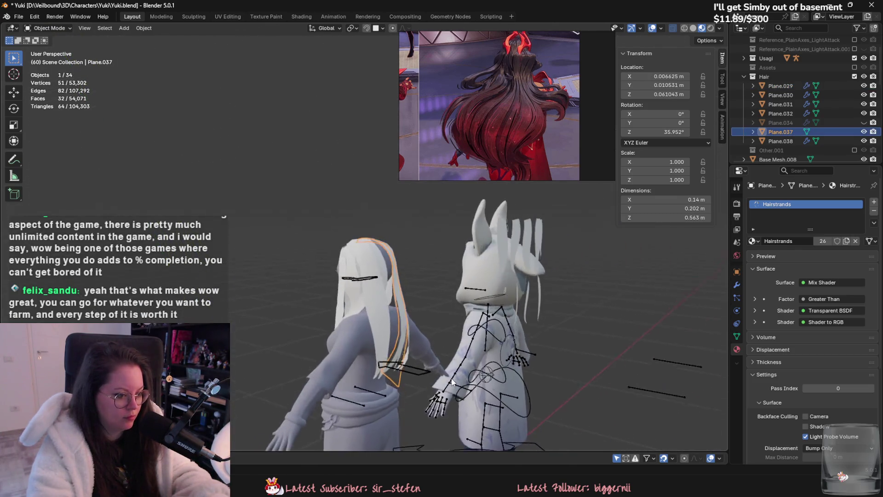
pyautogui.scroll(1, 409, 360)
pyautogui.scroll(3, 408, 360)
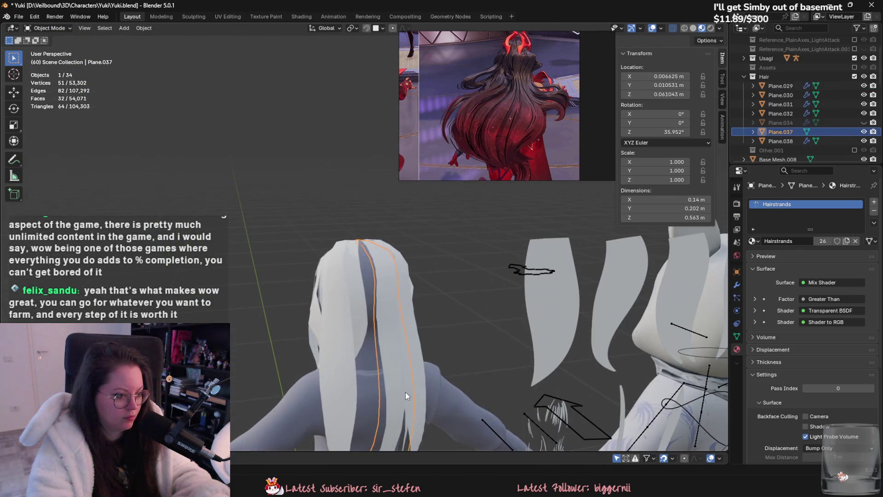
pyautogui.click(736, 286)
pyautogui.click(773, 200)
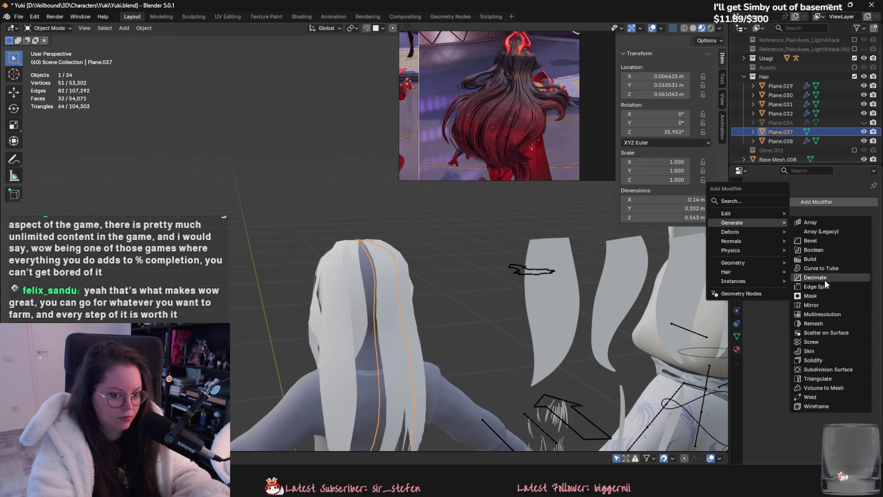
pyautogui.click(818, 304)
pyautogui.moveTo(614, 298); pyautogui.dragTo(600, 288, button='middle')
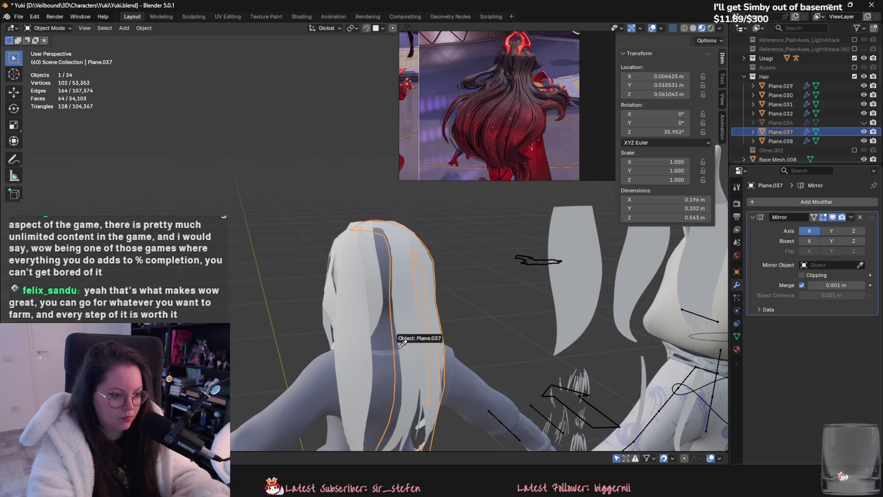
pyautogui.click(383, 340)
pyautogui.moveTo(382, 340); pyautogui.dragTo(629, 265, button='middle')
# - Set the mirror object to body_low.002 along Axis X only, then select Plane.038
pyautogui.click(832, 236)
pyautogui.click(809, 232)
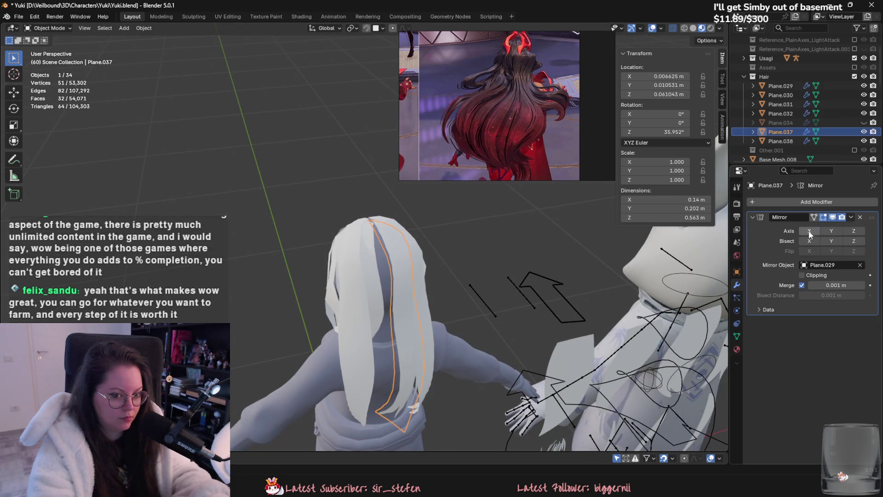
pyautogui.moveTo(483, 311); pyautogui.dragTo(569, 306, button='middle')
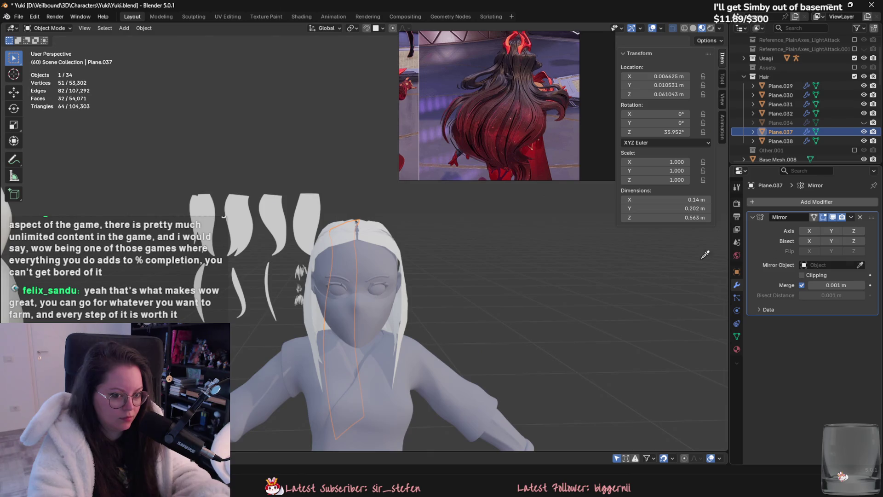
pyautogui.click(365, 260)
pyautogui.moveTo(366, 261); pyautogui.dragTo(586, 306, button='middle')
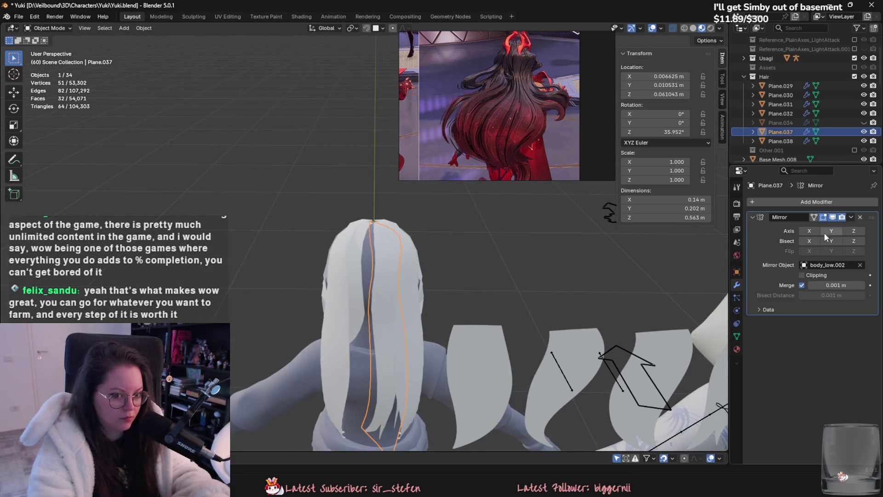
pyautogui.click(809, 231)
pyautogui.moveTo(518, 293); pyautogui.dragTo(533, 259, button='middle')
pyautogui.click(460, 275)
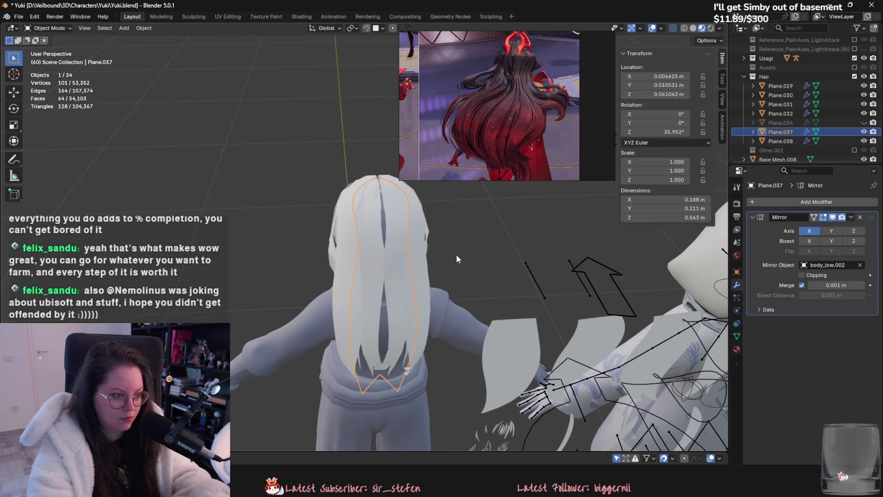
pyautogui.moveTo(456, 255)
pyautogui.mouseDown(button='middle')
pyautogui.moveTo(447, 282)
pyautogui.moveTo(363, 278)
pyautogui.moveTo(391, 267)
pyautogui.mouseUp(button='middle')
pyautogui.scroll(3, 406, 262)
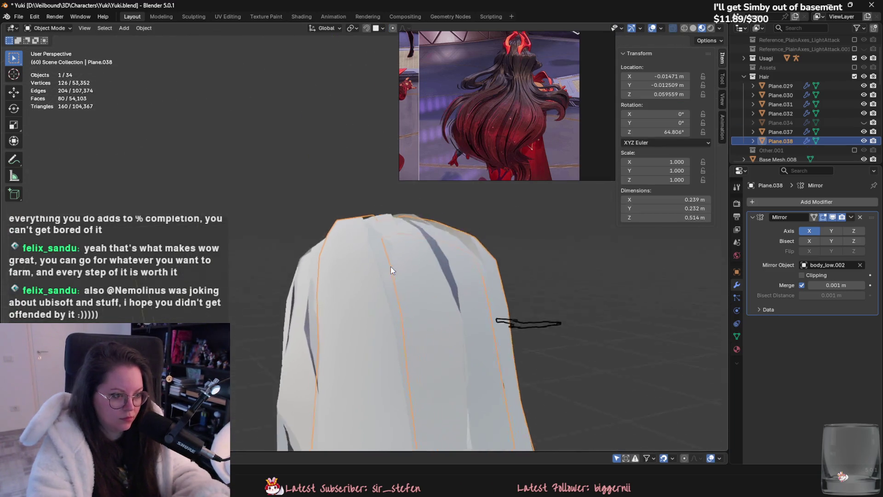
# - Select Plane.038, enter Sculpt Mode and pull it into a flowing shape with the Grab brush
pyautogui.click(377, 230)
pyautogui.moveTo(333, 260)
pyautogui.mouseDown(button='middle')
pyautogui.moveTo(365, 320)
pyautogui.moveTo(343, 348)
pyautogui.moveTo(351, 342)
pyautogui.mouseUp(button='middle')
pyautogui.click(351, 304)
pyautogui.click(351, 244)
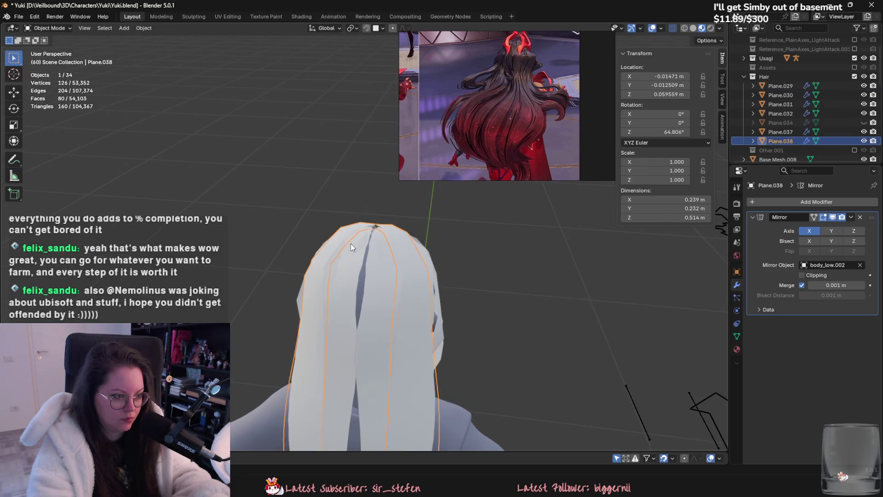
pyautogui.click(49, 27)
pyautogui.click(50, 61)
pyautogui.scroll(3, 305, 355)
pyautogui.scroll(-2, 330, 301)
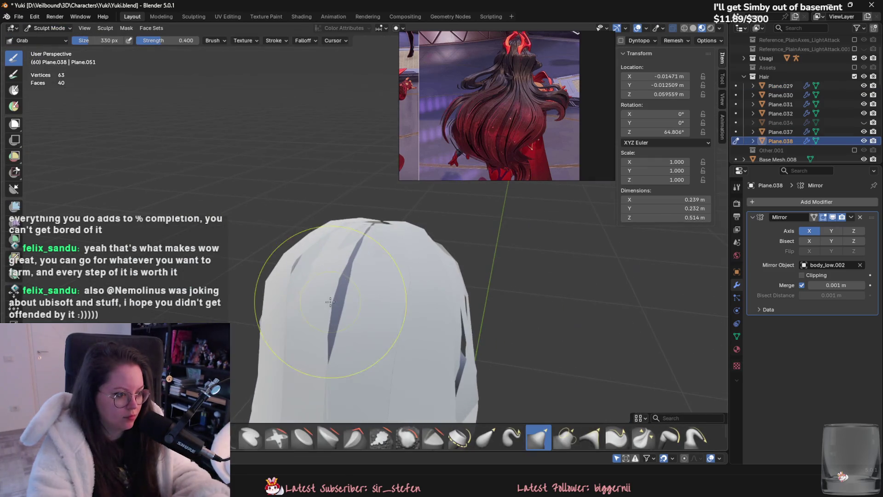
pyautogui.moveTo(324, 241)
pyautogui.mouseDown(button='middle')
pyautogui.moveTo(453, 249)
pyautogui.moveTo(467, 293)
pyautogui.mouseUp(button='middle')
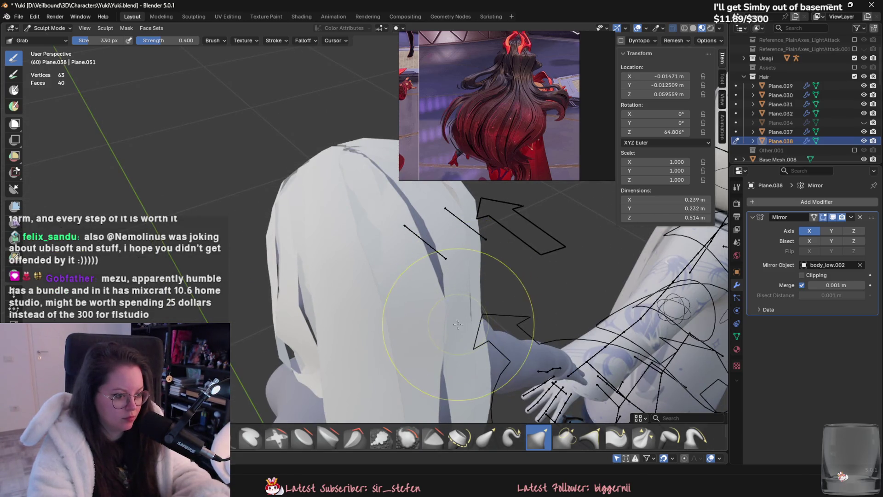
pyautogui.moveTo(469, 258); pyautogui.dragTo(465, 257)
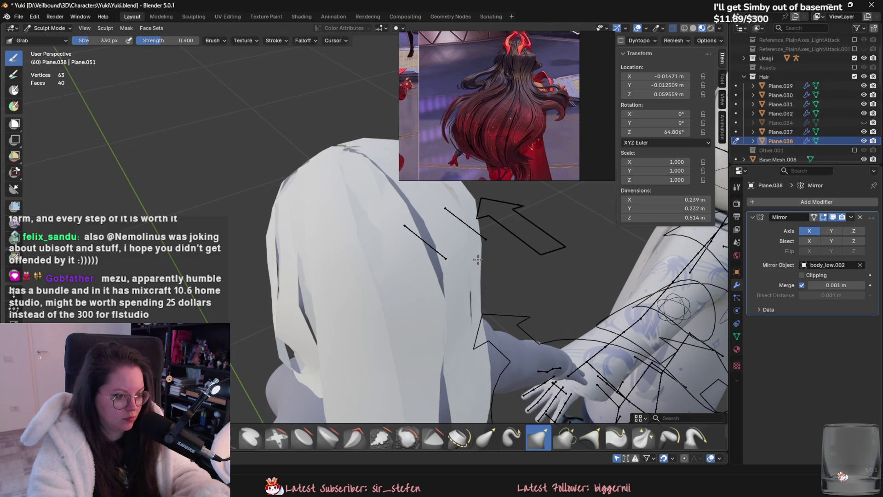
# - Switch to Plane.029 in Sculpt Mode and orbit to inspect the strand beside the arm
pyautogui.click(48, 28)
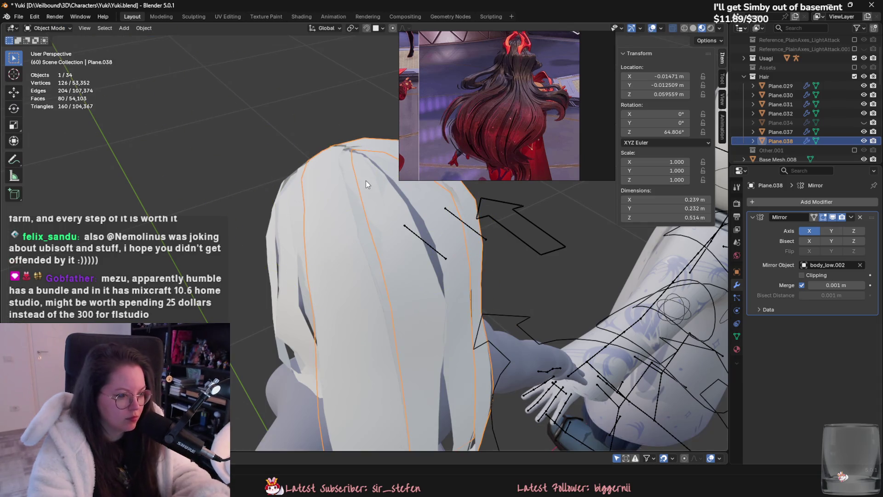
pyautogui.click(365, 183)
pyautogui.click(48, 28)
pyautogui.click(48, 59)
pyautogui.moveTo(128, 109); pyautogui.dragTo(335, 263, button='middle')
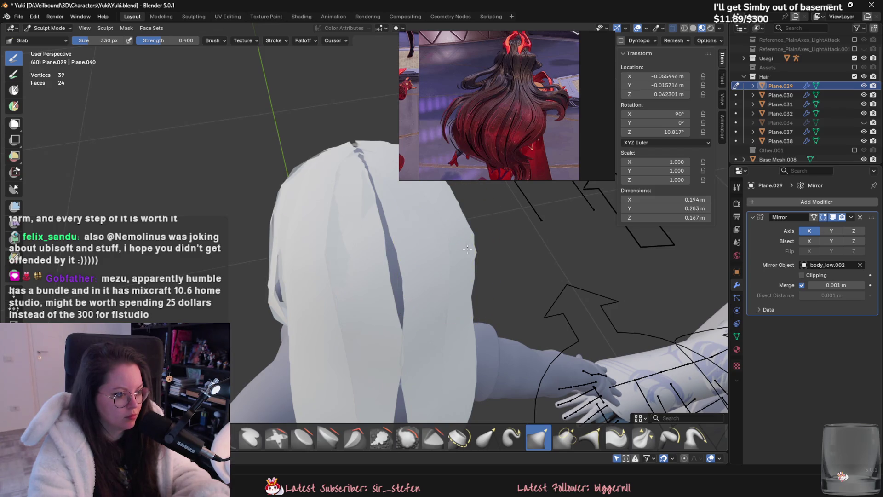
pyautogui.moveTo(443, 286); pyautogui.dragTo(345, 200, button='middle')
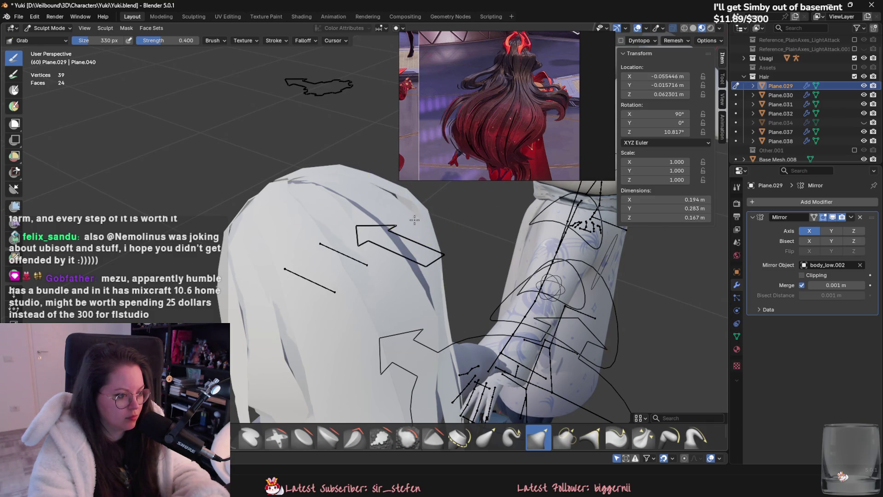
pyautogui.moveTo(415, 219); pyautogui.dragTo(207, 172, button='middle')
# - In Object Mode hide Plane.038, then select Plane.029 and move it to a new position
pyautogui.click(49, 28)
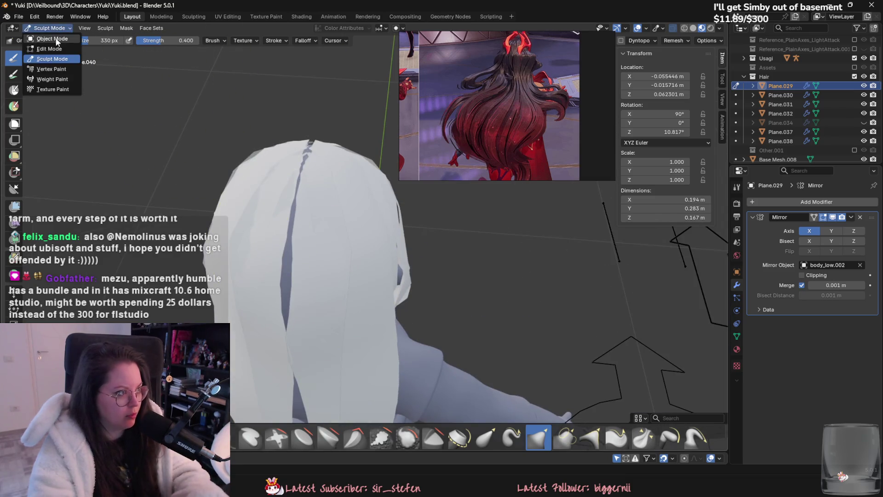
pyautogui.click(224, 205)
pyautogui.press('h')
pyautogui.moveTo(293, 230)
pyautogui.mouseDown(button='middle')
pyautogui.moveTo(395, 204)
pyautogui.moveTo(346, 186)
pyautogui.moveTo(342, 251)
pyautogui.moveTo(377, 263)
pyautogui.mouseUp(button='middle')
pyautogui.click(378, 263)
pyautogui.press('g')
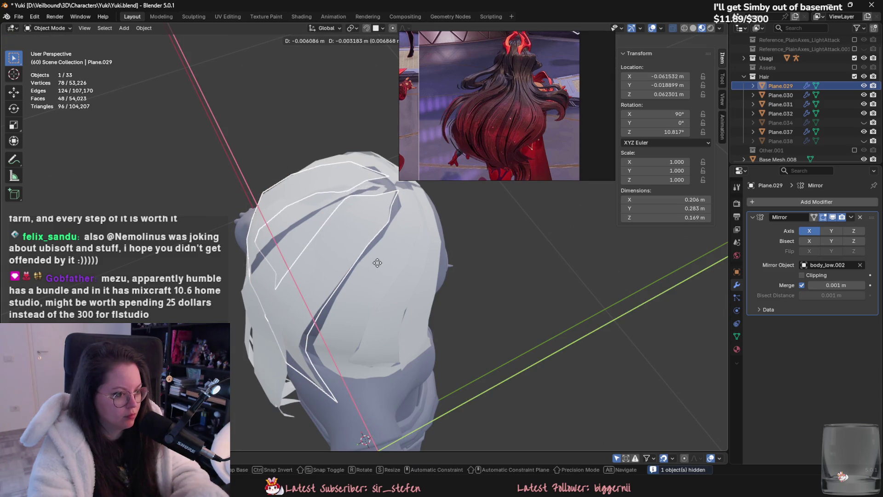
pyautogui.click(379, 266)
pyautogui.scroll(2, 379, 265)
# - Rotate Plane.029 to about 21° and lower it along Z on the head
pyautogui.moveTo(379, 266)
pyautogui.mouseDown(button='middle')
pyautogui.moveTo(402, 207)
pyautogui.moveTo(372, 262)
pyautogui.mouseUp(button='middle')
pyautogui.press('r')
pyautogui.click(321, 356)
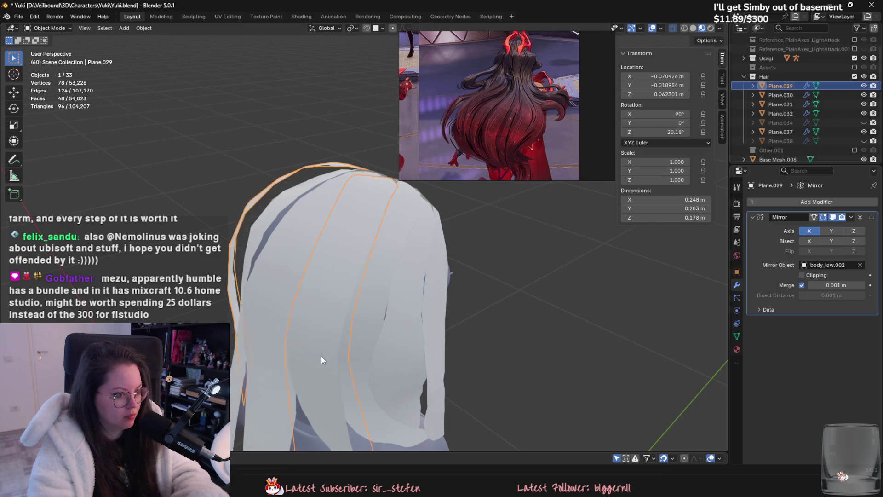
pyautogui.moveTo(321, 356)
pyautogui.mouseDown(button='middle')
pyautogui.moveTo(462, 325)
pyautogui.moveTo(444, 338)
pyautogui.moveTo(419, 231)
pyautogui.mouseUp(button='middle')
pyautogui.press('g')
pyautogui.press('z')
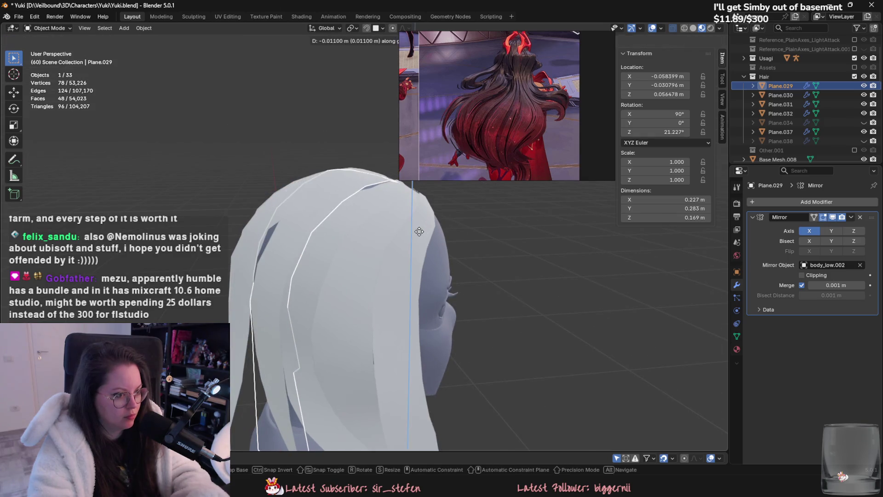
pyautogui.click(409, 230)
pyautogui.click(49, 27)
# - Enter Sculpt Mode on Plane.029 and pull its top and length into a flowing lock
pyautogui.click(51, 55)
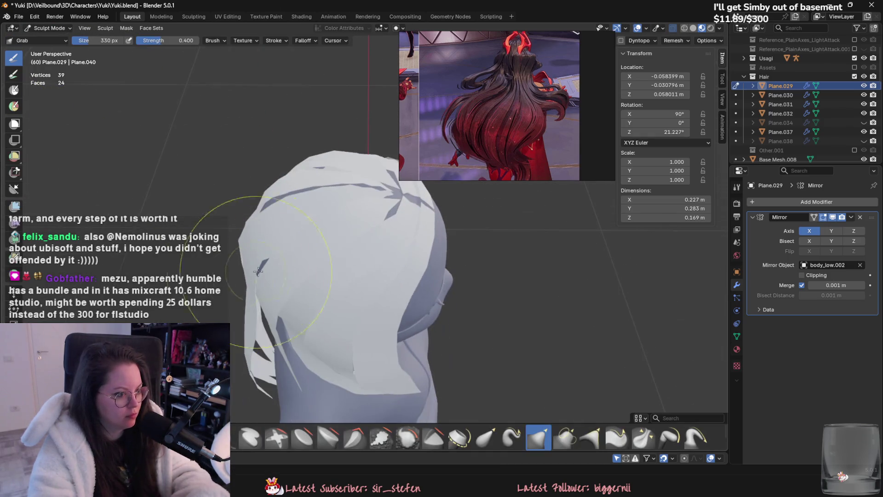
pyautogui.moveTo(396, 208); pyautogui.dragTo(384, 215)
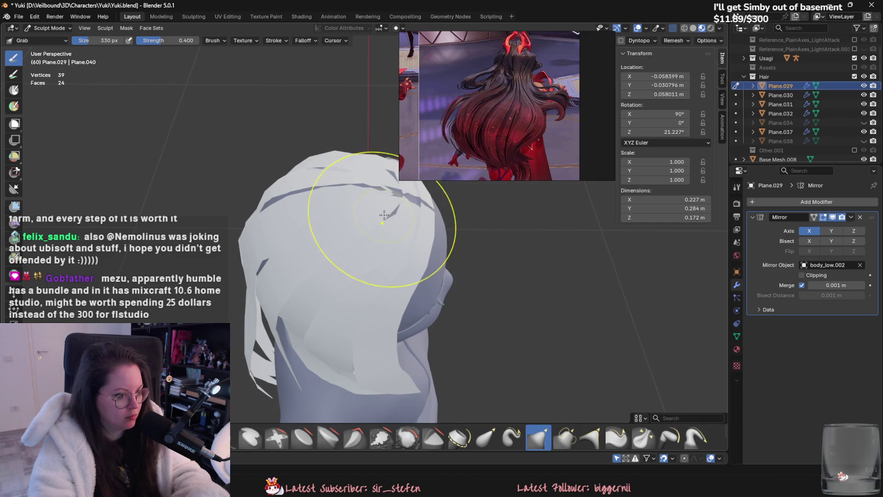
pyautogui.moveTo(398, 214)
pyautogui.mouseDown(button='middle')
pyautogui.moveTo(384, 245)
pyautogui.moveTo(374, 217)
pyautogui.moveTo(355, 219)
pyautogui.mouseUp(button='middle')
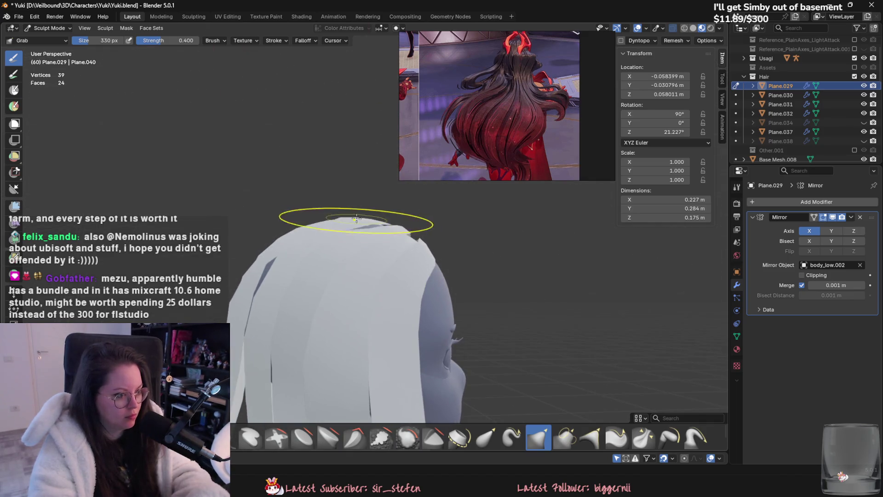
pyautogui.moveTo(333, 254)
pyautogui.mouseDown(button='middle')
pyautogui.moveTo(312, 251)
pyautogui.moveTo(335, 257)
pyautogui.moveTo(322, 317)
pyautogui.mouseUp(button='middle')
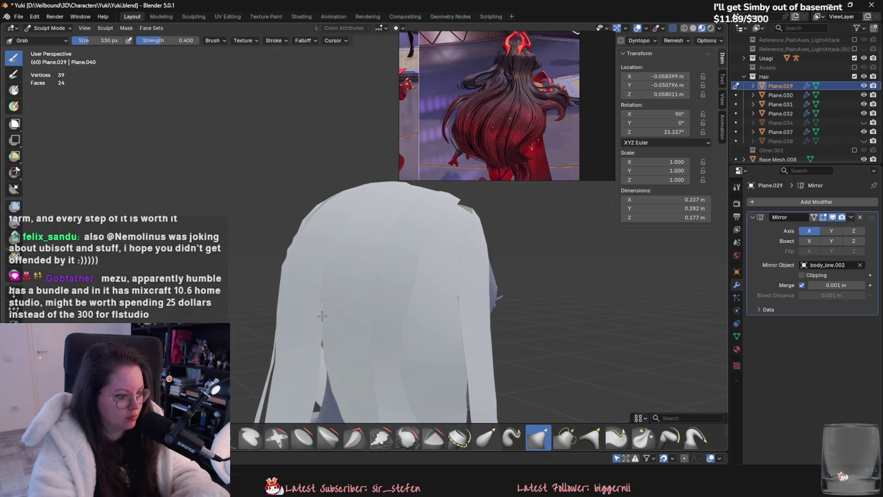
pyautogui.moveTo(361, 376); pyautogui.dragTo(375, 364)
pyautogui.moveTo(374, 363)
pyautogui.mouseDown(button='middle')
pyautogui.moveTo(279, 258)
pyautogui.moveTo(333, 276)
pyautogui.moveTo(399, 334)
pyautogui.moveTo(401, 372)
pyautogui.mouseUp(button='middle')
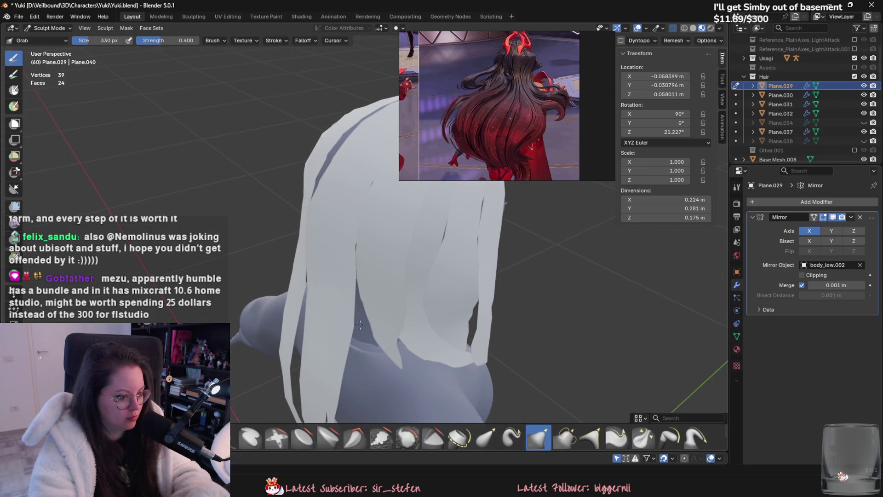
# - Orbit around the head to inspect the reshaped lock from the side, top and back
pyautogui.moveTo(375, 283); pyautogui.dragTo(329, 330, button='middle')
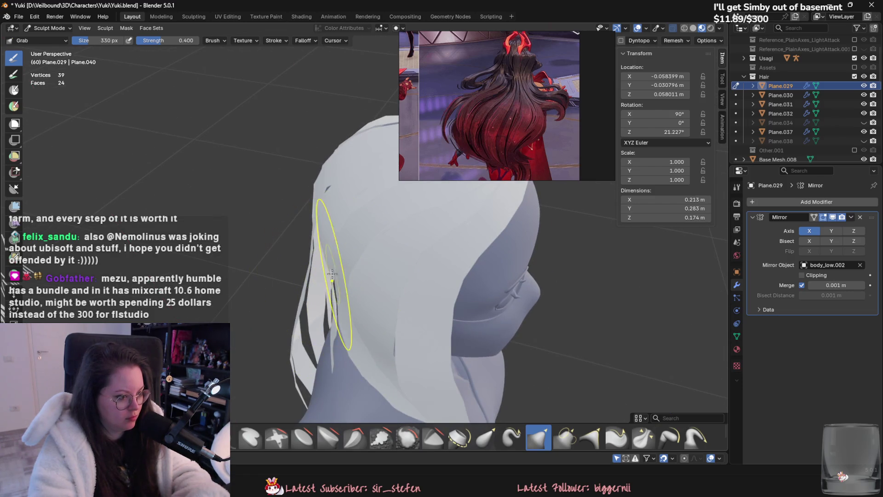
pyautogui.moveTo(356, 263)
pyautogui.mouseDown(button='middle')
pyautogui.moveTo(346, 291)
pyautogui.moveTo(355, 324)
pyautogui.moveTo(386, 353)
pyautogui.mouseUp(button='middle')
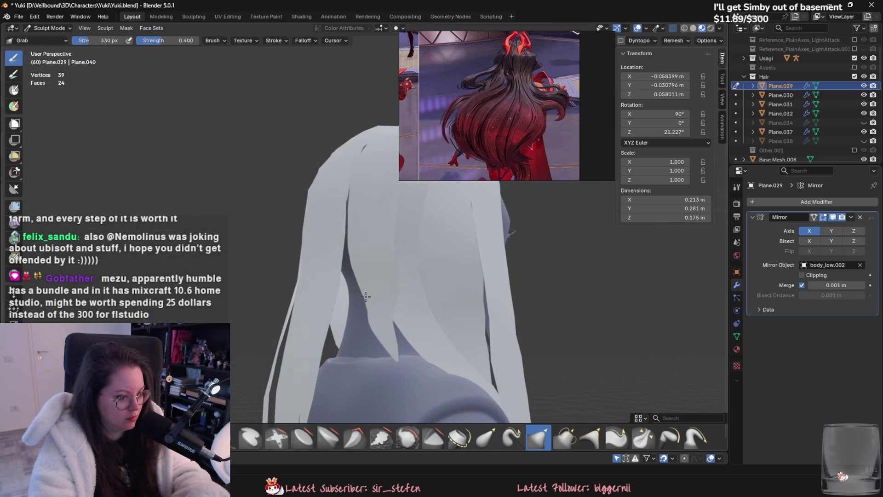
pyautogui.moveTo(296, 335); pyautogui.dragTo(345, 276, button='middle')
pyautogui.moveTo(364, 246); pyautogui.dragTo(351, 349, button='middle')
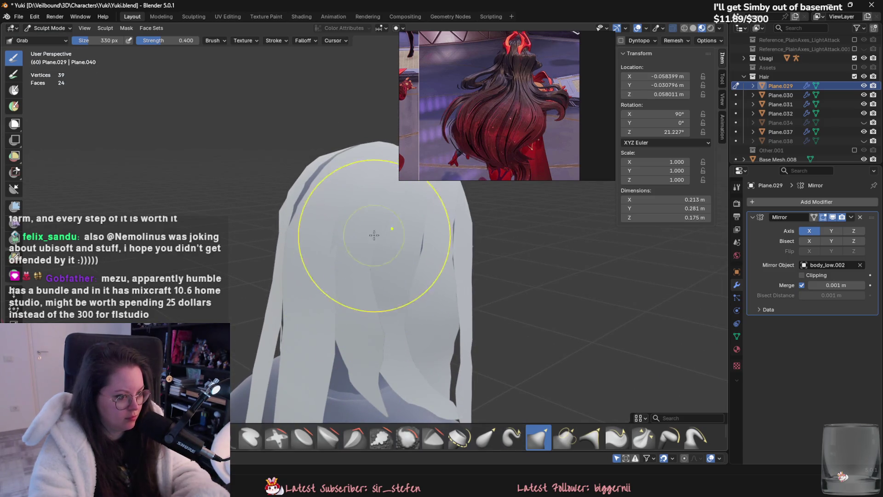
pyautogui.moveTo(355, 276); pyautogui.dragTo(329, 288, button='middle')
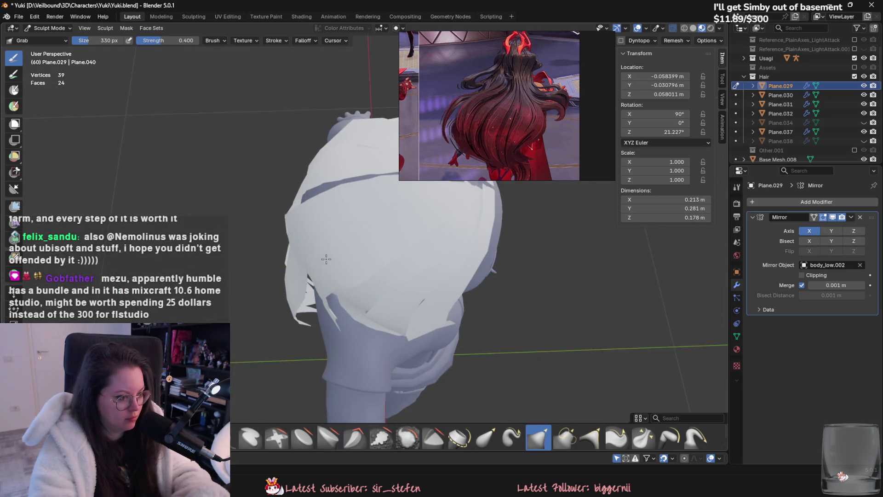
pyautogui.moveTo(328, 260)
pyautogui.mouseDown(button='middle')
pyautogui.moveTo(351, 289)
pyautogui.moveTo(325, 198)
pyautogui.moveTo(266, 290)
pyautogui.mouseUp(button='middle')
# - In Object Mode unhide the hair cards with Alt+H and shift Plane.034 lower
pyautogui.click(48, 28)
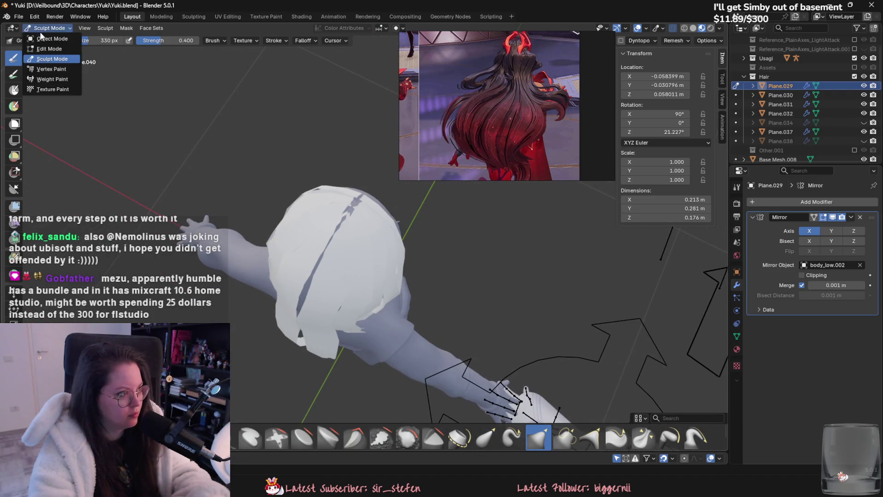
pyautogui.click(42, 43)
pyautogui.hotkey('alt', 'h')
pyautogui.press('h')
pyautogui.scroll(5, 325, 235)
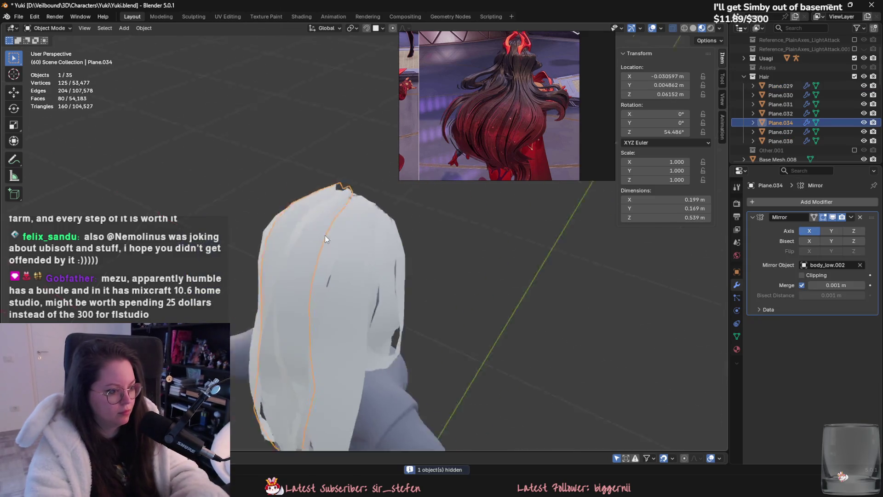
pyautogui.scroll(-3, 292, 191)
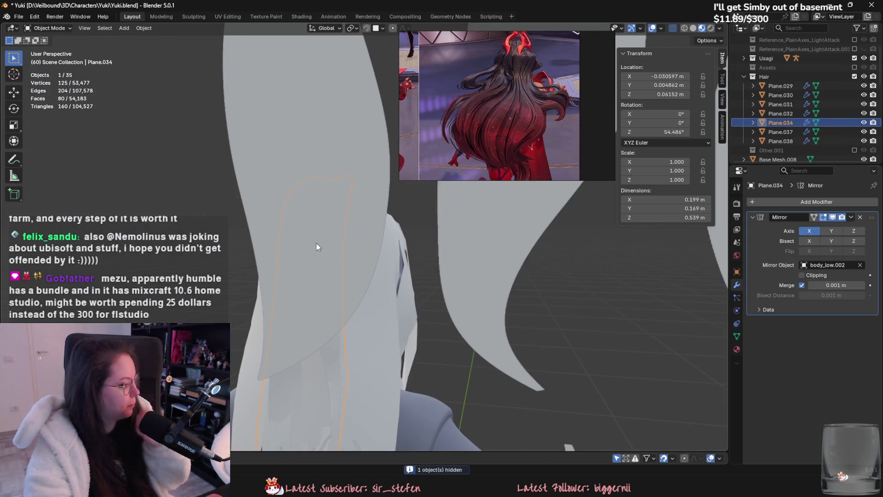
pyautogui.scroll(-3, 316, 243)
pyautogui.moveTo(397, 261)
pyautogui.mouseDown(button='middle')
pyautogui.moveTo(464, 288)
pyautogui.moveTo(443, 342)
pyautogui.mouseUp(button='middle')
pyautogui.press('g')
pyautogui.click(508, 297)
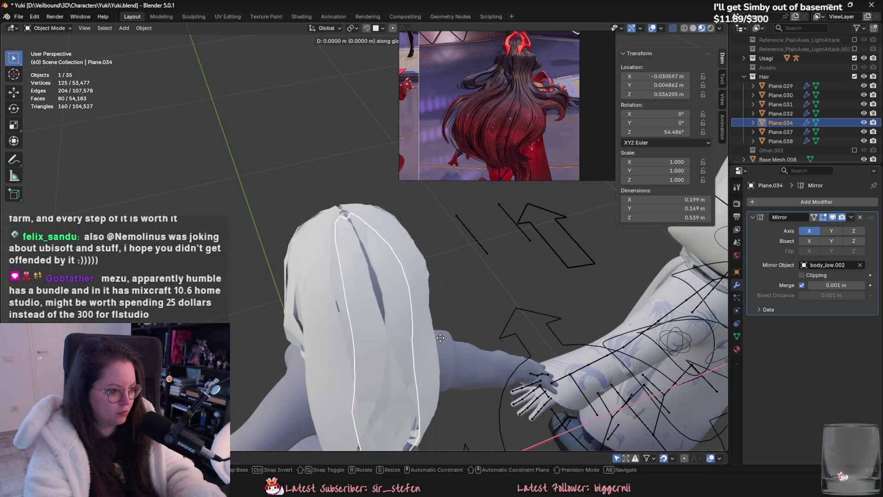
# - Rotate Plane.034 about Z to about 64° and enter Sculpt Mode on it
pyautogui.press('r')
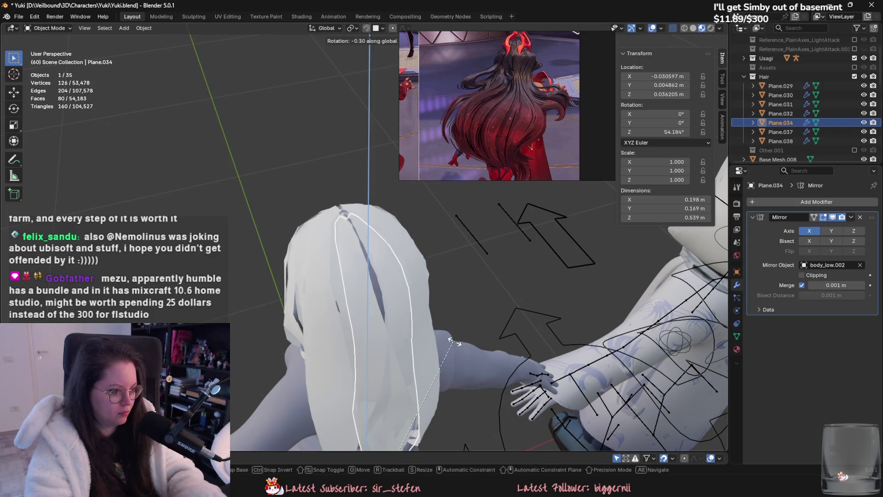
pyautogui.press('z')
pyautogui.click(416, 347)
pyautogui.moveTo(445, 332); pyautogui.dragTo(387, 325, button='middle')
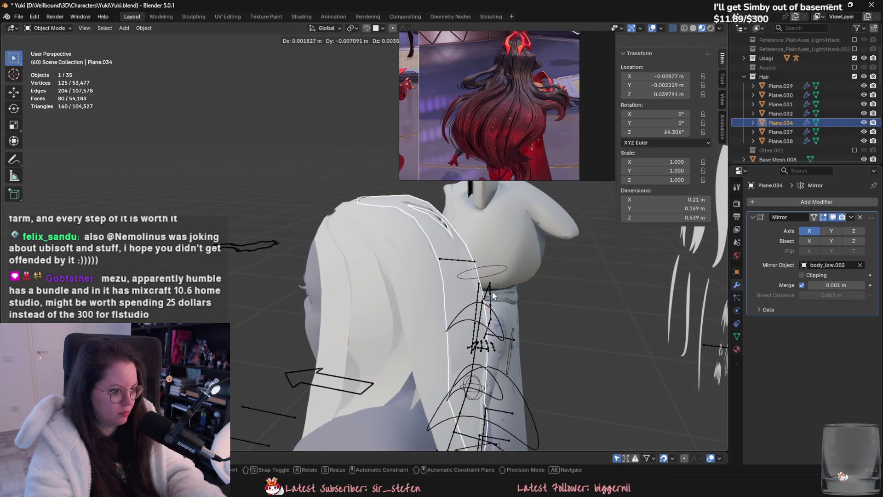
pyautogui.click(41, 27)
pyautogui.click(49, 66)
pyautogui.moveTo(276, 262); pyautogui.dragTo(313, 294, button='middle')
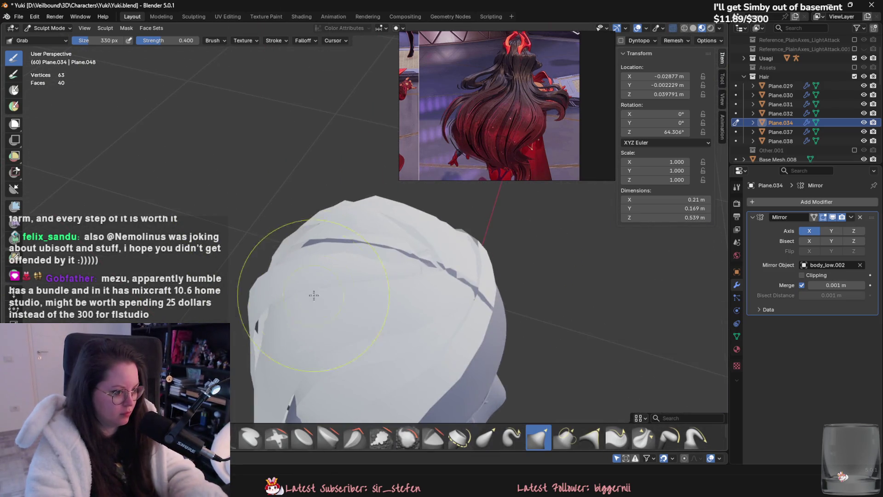
# - Grab-sculpt Plane.034 into a flowing lock down the back of the head
pyautogui.moveTo(379, 261); pyautogui.dragTo(402, 259)
pyautogui.moveTo(402, 259); pyautogui.dragTo(394, 295, button='middle')
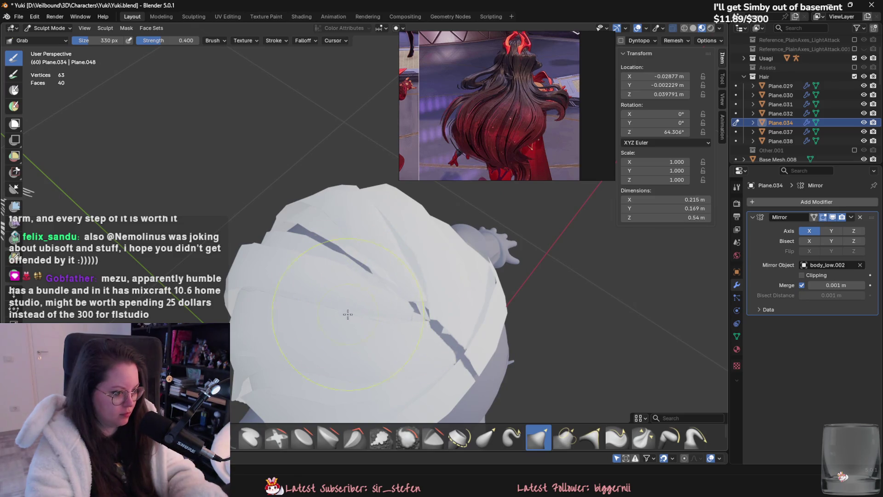
pyautogui.moveTo(366, 269); pyautogui.dragTo(375, 286)
pyautogui.moveTo(375, 285)
pyautogui.mouseDown(button='middle')
pyautogui.moveTo(381, 308)
pyautogui.moveTo(310, 262)
pyautogui.mouseUp(button='middle')
pyautogui.moveTo(310, 257); pyautogui.dragTo(316, 272)
pyautogui.moveTo(315, 272); pyautogui.dragTo(326, 271, button='middle')
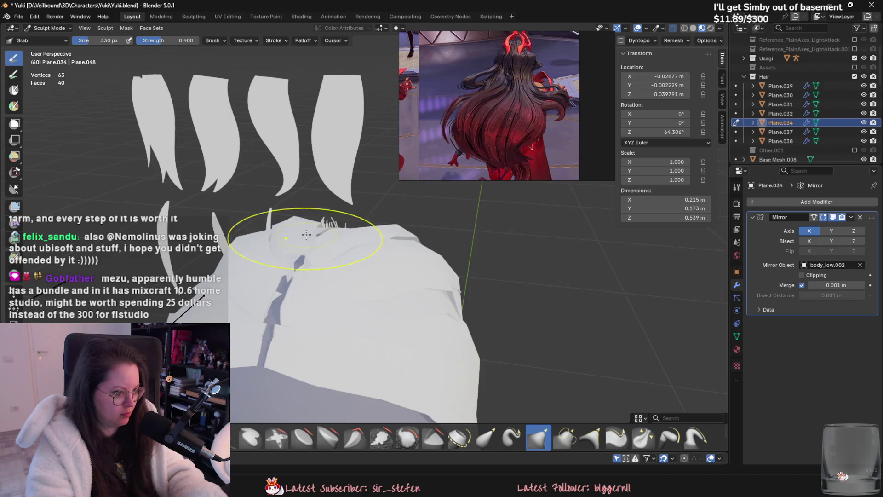
pyautogui.moveTo(306, 235); pyautogui.dragTo(301, 238, button='middle')
pyautogui.moveTo(300, 237); pyautogui.dragTo(298, 236)
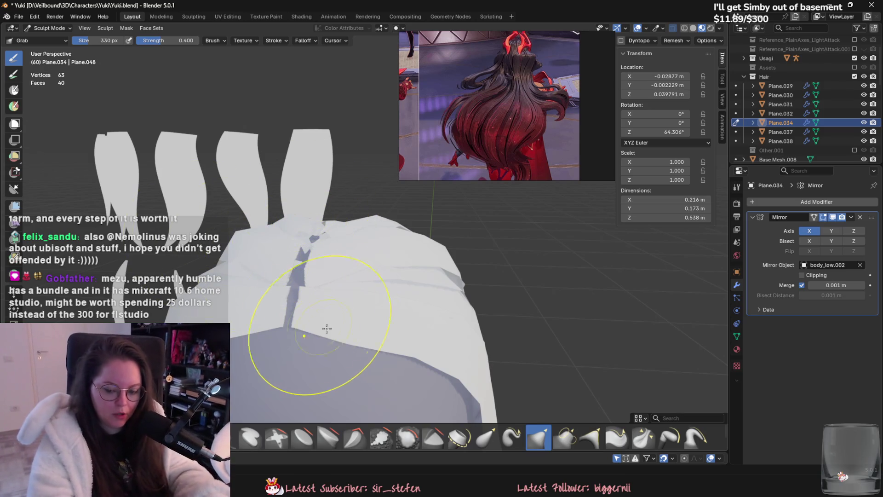
# - Pull the hair planes outward from the head and stretch the lock longer between strands
pyautogui.moveTo(297, 346)
pyautogui.mouseDown(button='middle')
pyautogui.moveTo(387, 322)
pyautogui.moveTo(487, 261)
pyautogui.moveTo(531, 282)
pyautogui.moveTo(451, 289)
pyautogui.moveTo(459, 260)
pyautogui.moveTo(423, 211)
pyautogui.moveTo(463, 369)
pyautogui.moveTo(430, 258)
pyautogui.moveTo(493, 317)
pyautogui.moveTo(427, 337)
pyautogui.mouseUp(button='middle')
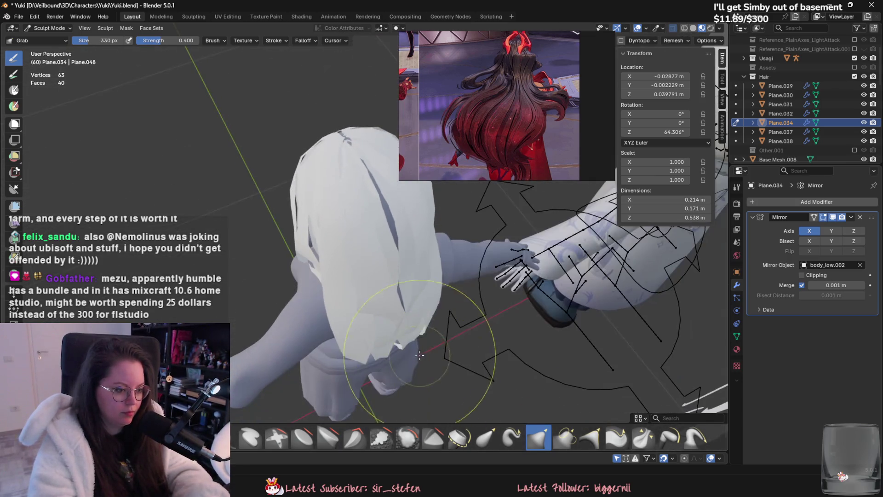
pyautogui.moveTo(427, 337); pyautogui.dragTo(422, 322)
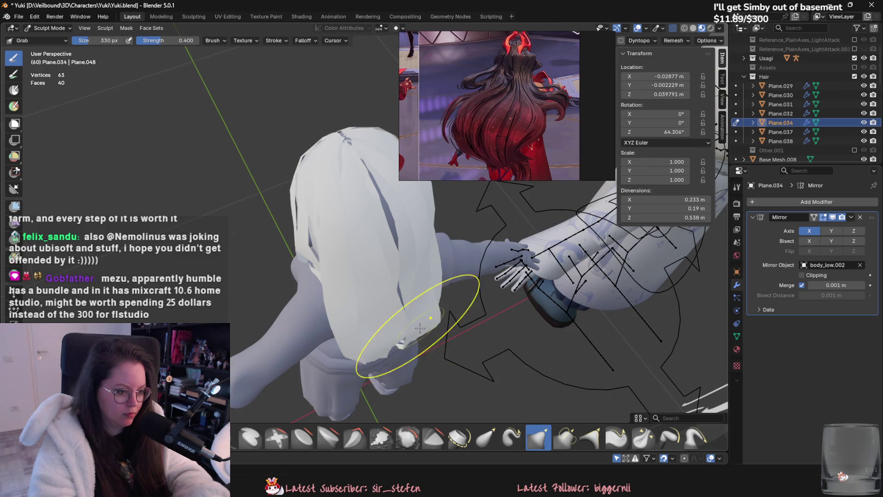
pyautogui.moveTo(424, 321); pyautogui.dragTo(365, 217, button='middle')
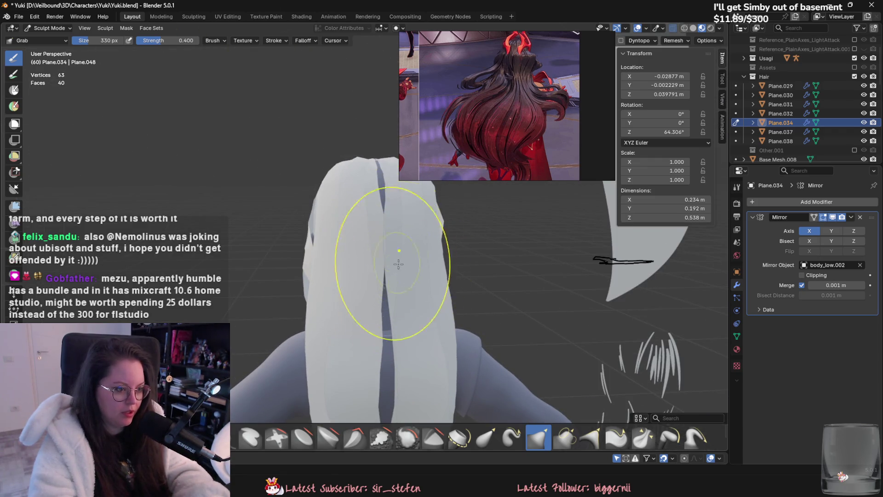
pyautogui.moveTo(365, 217); pyautogui.dragTo(382, 240)
pyautogui.moveTo(383, 241)
pyautogui.mouseDown(button='middle')
pyautogui.moveTo(411, 286)
pyautogui.moveTo(378, 212)
pyautogui.mouseUp(button='middle')
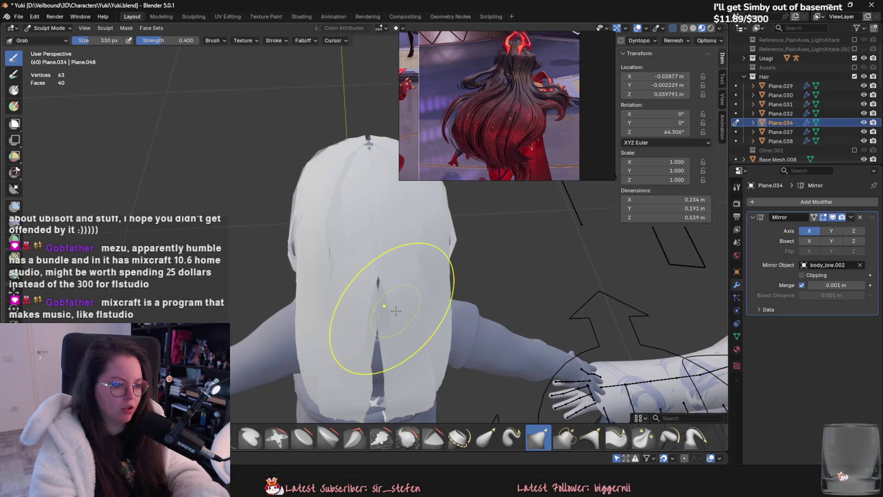
pyautogui.moveTo(395, 302)
pyautogui.mouseDown()
pyautogui.moveTo(355, 255)
pyautogui.moveTo(424, 239)
pyautogui.mouseUp()
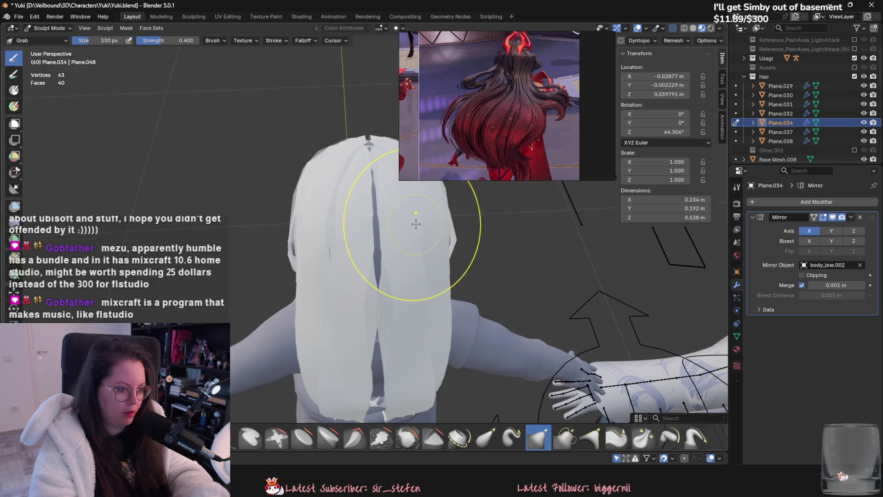
pyautogui.moveTo(424, 232); pyautogui.dragTo(429, 272, button='middle')
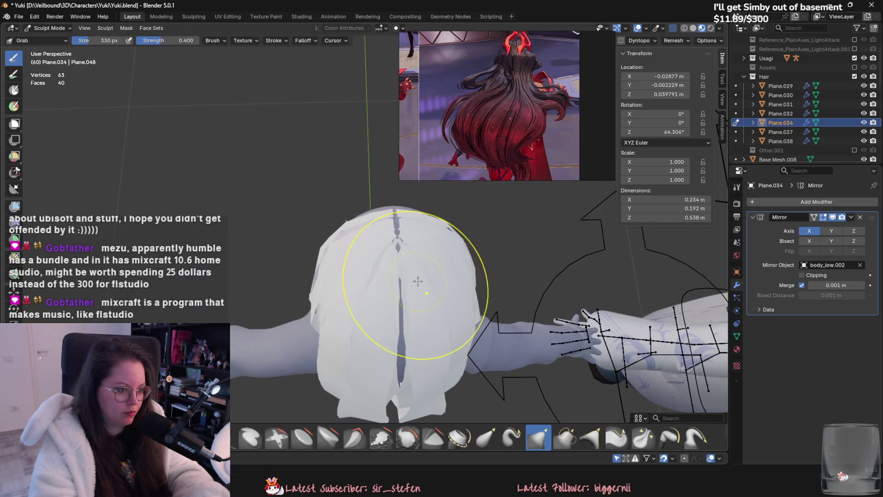
# - Shrink the Grab brush and orbit to check the locks against the torso and face
pyautogui.press('f')
pyautogui.click(466, 275)
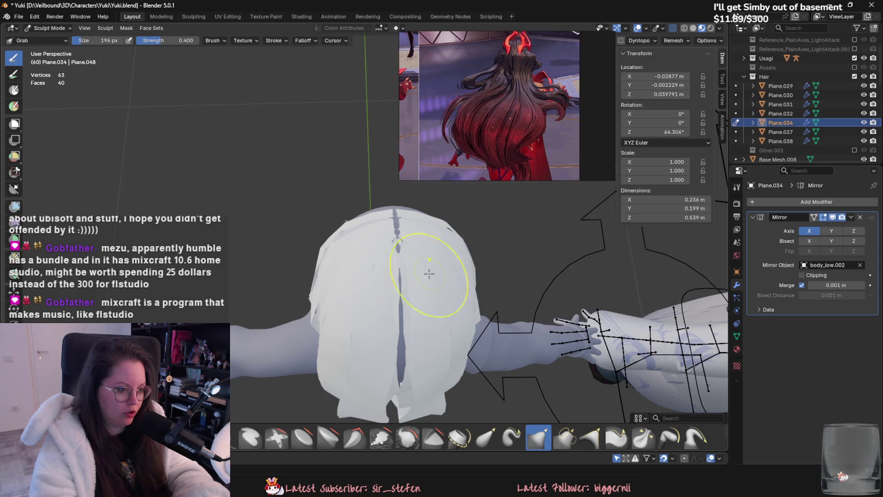
pyautogui.moveTo(422, 314)
pyautogui.mouseDown(button='middle')
pyautogui.moveTo(374, 197)
pyautogui.moveTo(439, 334)
pyautogui.moveTo(365, 276)
pyautogui.mouseUp(button='middle')
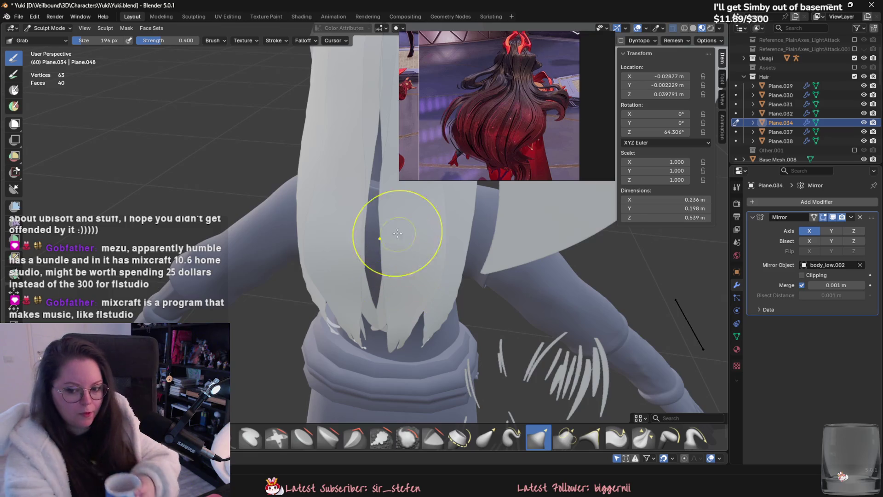
pyautogui.moveTo(400, 193)
pyautogui.mouseDown(button='middle')
pyautogui.moveTo(443, 300)
pyautogui.moveTo(408, 279)
pyautogui.moveTo(450, 339)
pyautogui.moveTo(311, 331)
pyautogui.moveTo(324, 310)
pyautogui.mouseUp(button='middle')
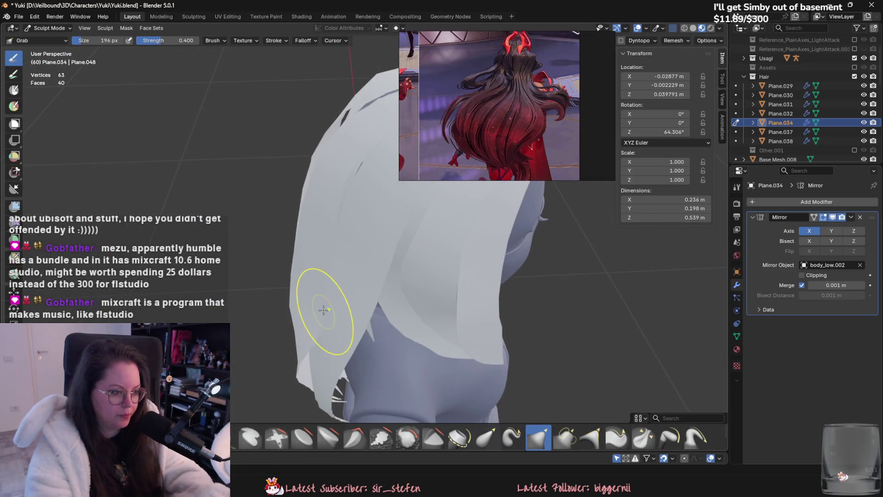
pyautogui.moveTo(317, 268); pyautogui.dragTo(316, 186, button='middle')
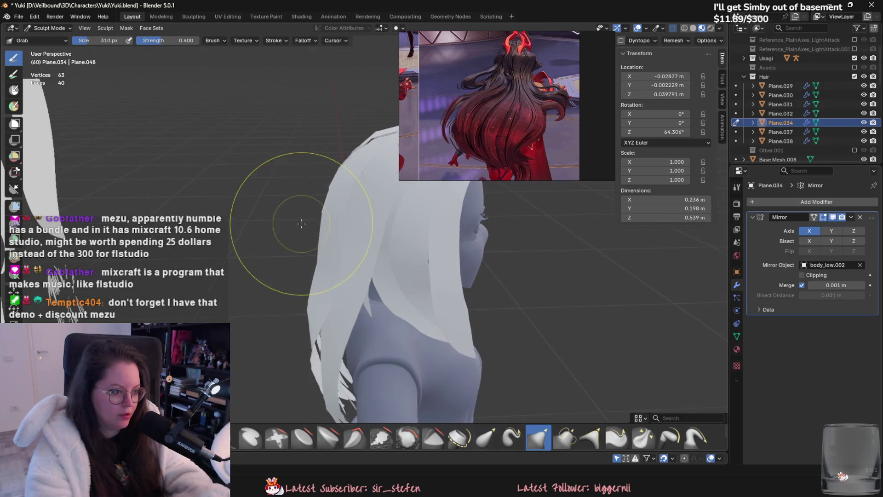
# - Resize the brush to about 318 px and review the hanging locks over the shoulders and arms
pyautogui.press('f')
pyautogui.click(322, 260)
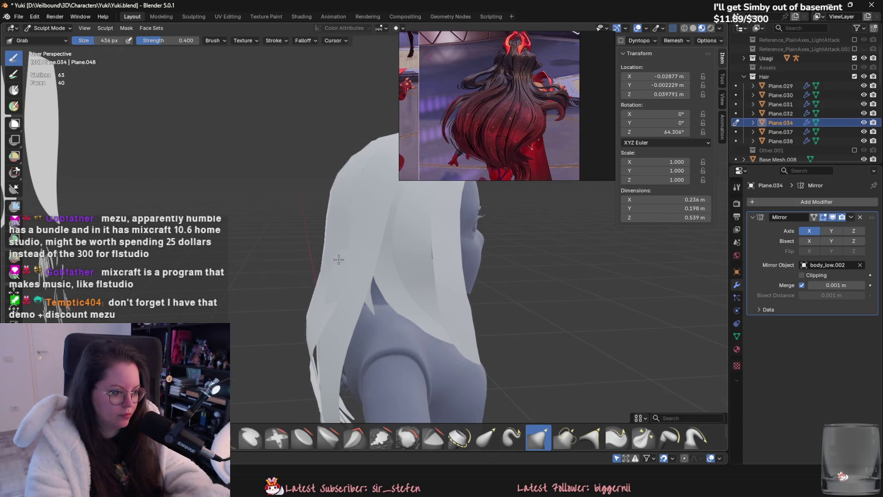
pyautogui.press('f')
pyautogui.moveTo(338, 259)
pyautogui.mouseDown(button='middle')
pyautogui.moveTo(306, 256)
pyautogui.moveTo(485, 315)
pyautogui.moveTo(295, 168)
pyautogui.mouseUp(button='middle')
pyautogui.click(336, 262)
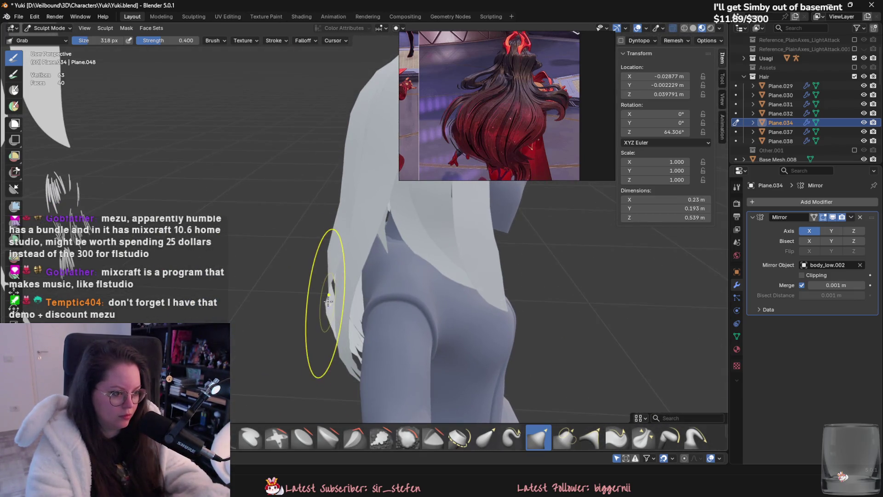
pyautogui.moveTo(336, 227); pyautogui.dragTo(390, 262, button='middle')
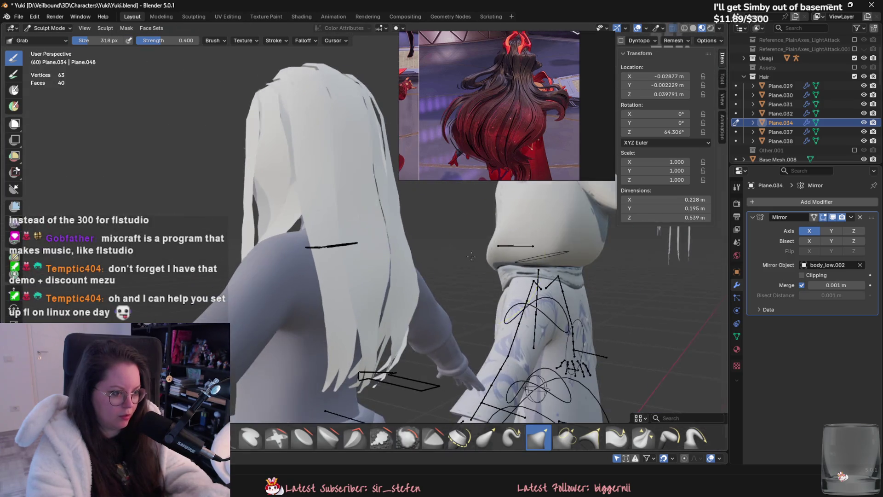
pyautogui.moveTo(403, 292); pyautogui.dragTo(336, 243, button='middle')
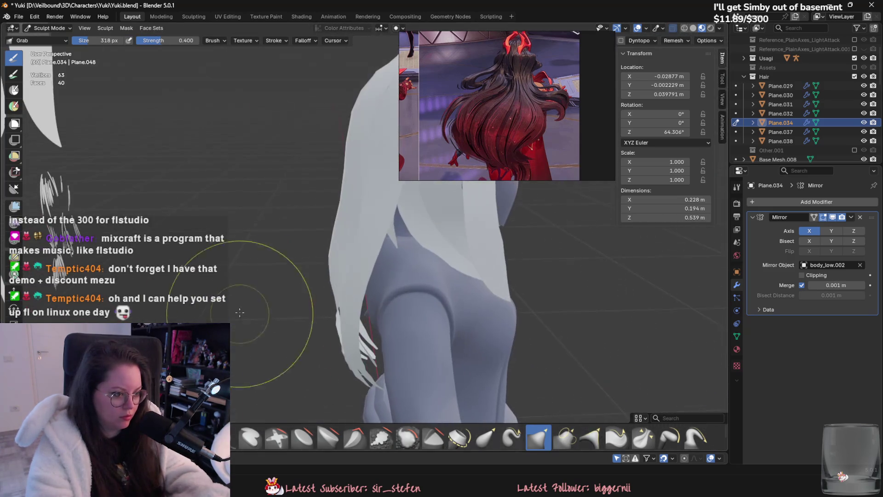
pyautogui.moveTo(337, 277)
pyautogui.mouseDown(button='middle')
pyautogui.moveTo(355, 325)
pyautogui.moveTo(423, 334)
pyautogui.moveTo(345, 336)
pyautogui.mouseUp(button='middle')
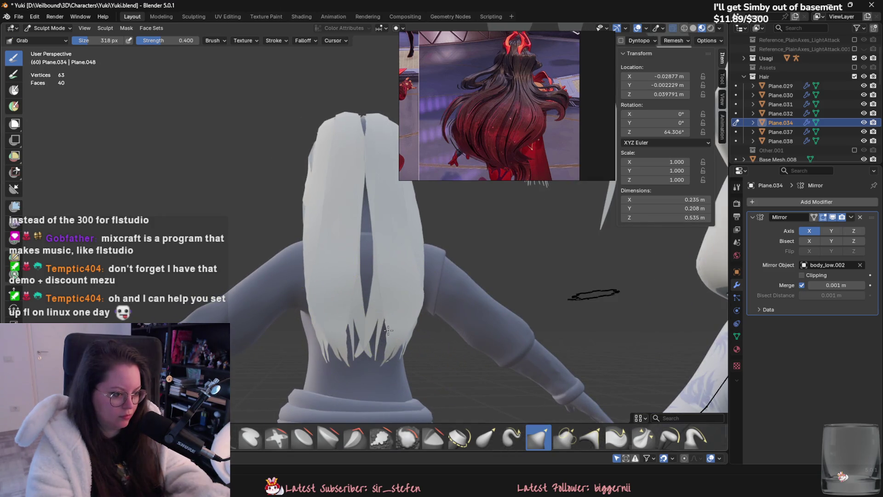
# - From above the head, Grab-pull the back-of-head hair slightly inward toward the scalp
pyautogui.moveTo(368, 322)
pyautogui.mouseDown(button='middle')
pyautogui.moveTo(355, 455)
pyautogui.moveTo(355, 385)
pyautogui.moveTo(375, 326)
pyautogui.mouseUp(button='middle')
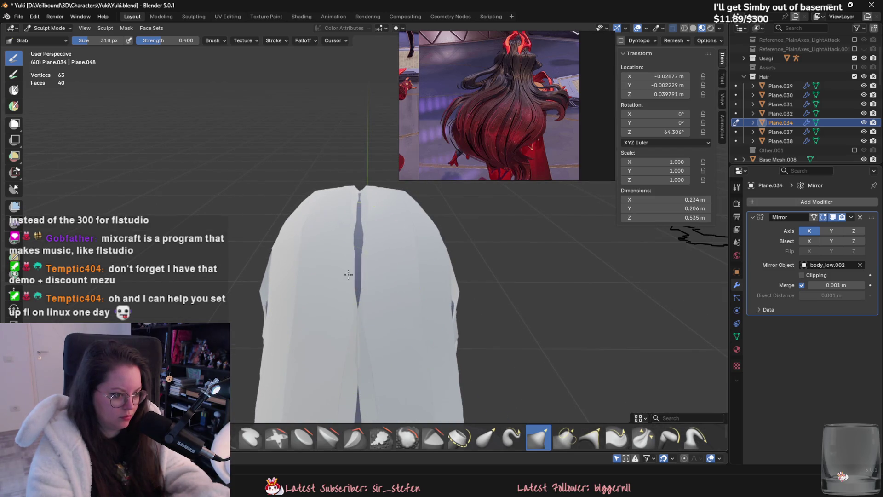
pyautogui.moveTo(349, 274)
pyautogui.mouseDown(button='middle')
pyautogui.moveTo(388, 290)
pyautogui.moveTo(383, 306)
pyautogui.moveTo(359, 278)
pyautogui.moveTo(404, 300)
pyautogui.moveTo(393, 329)
pyautogui.moveTo(359, 342)
pyautogui.mouseUp(button='middle')
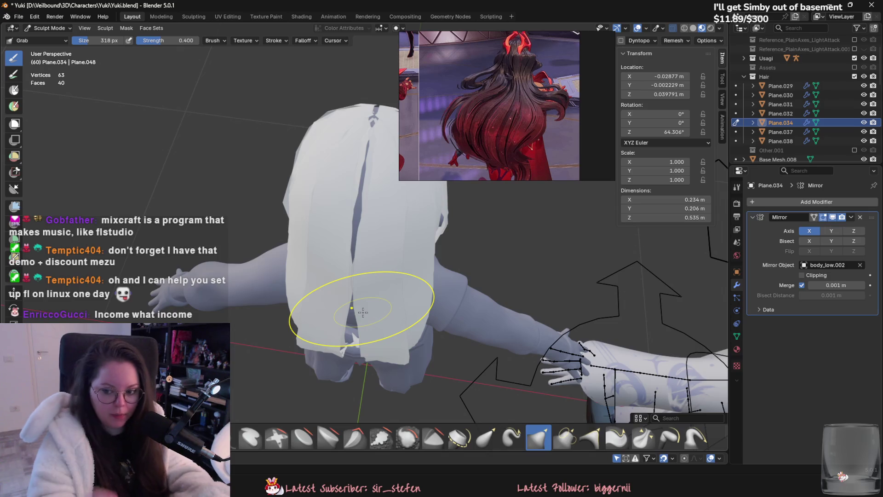
pyautogui.moveTo(332, 262)
pyautogui.mouseDown(button='middle')
pyautogui.moveTo(342, 292)
pyautogui.moveTo(351, 236)
pyautogui.mouseUp(button='middle')
pyautogui.moveTo(350, 237); pyautogui.dragTo(337, 225)
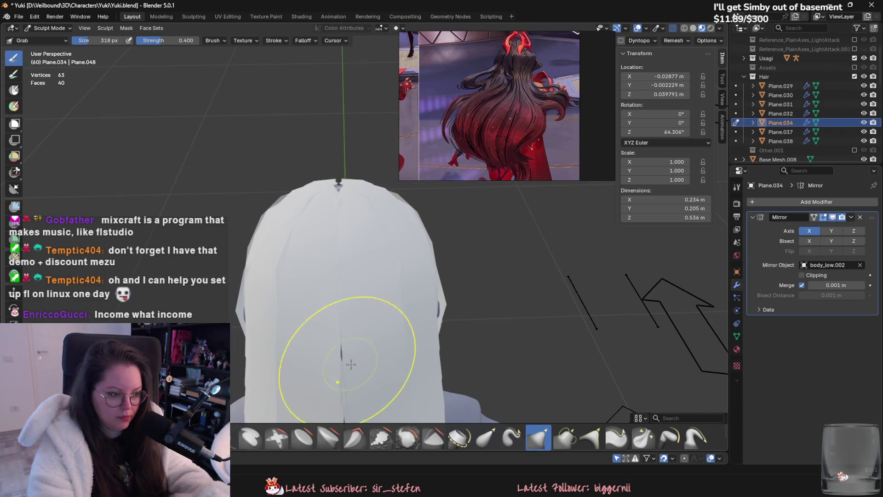
pyautogui.moveTo(316, 375)
pyautogui.mouseDown(button='middle')
pyautogui.moveTo(394, 214)
pyautogui.moveTo(373, 290)
pyautogui.moveTo(384, 207)
pyautogui.moveTo(376, 221)
pyautogui.moveTo(412, 286)
pyautogui.moveTo(325, 197)
pyautogui.moveTo(345, 256)
pyautogui.moveTo(401, 269)
pyautogui.moveTo(347, 234)
pyautogui.moveTo(315, 177)
pyautogui.moveTo(364, 256)
pyautogui.moveTo(406, 278)
pyautogui.moveTo(371, 306)
pyautogui.moveTo(398, 269)
pyautogui.moveTo(445, 287)
pyautogui.moveTo(442, 246)
pyautogui.mouseUp(button='middle')
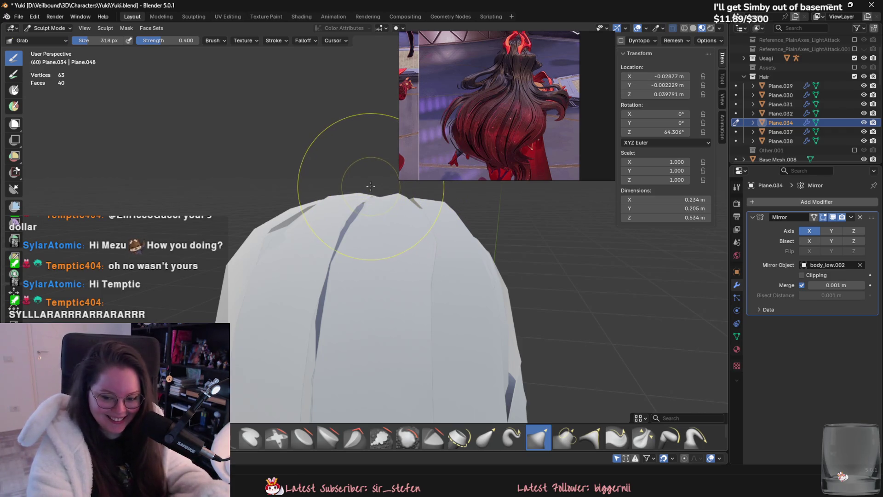
pyautogui.moveTo(376, 196)
pyautogui.mouseDown(button='middle')
pyautogui.moveTo(433, 269)
pyautogui.moveTo(334, 242)
pyautogui.moveTo(443, 250)
pyautogui.moveTo(483, 291)
pyautogui.mouseUp(button='middle')
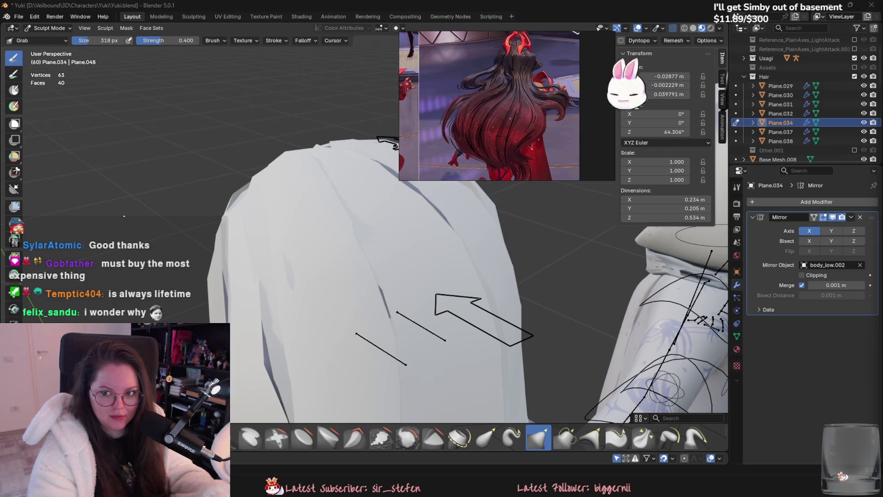
# - Drag the G2A browser window showing the FL Studio product page onto the screen
pyautogui.moveTo(876, 169); pyautogui.dragTo(433, 5)
pyautogui.moveTo(515, 39); pyautogui.dragTo(552, 343)
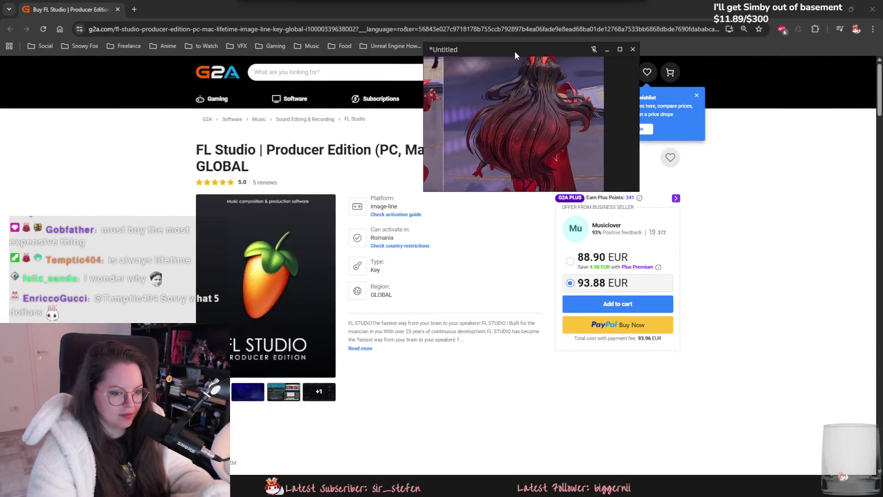
pyautogui.moveTo(299, 153); pyautogui.dragTo(373, 153)
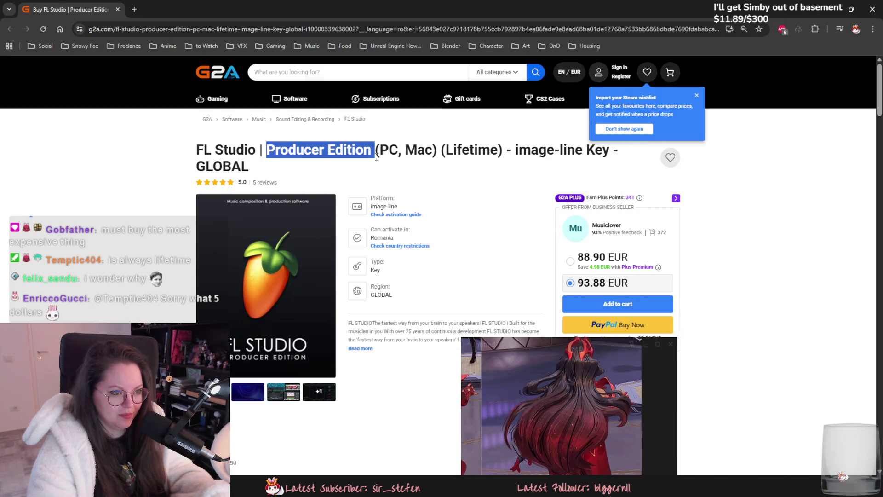
pyautogui.click(491, 165)
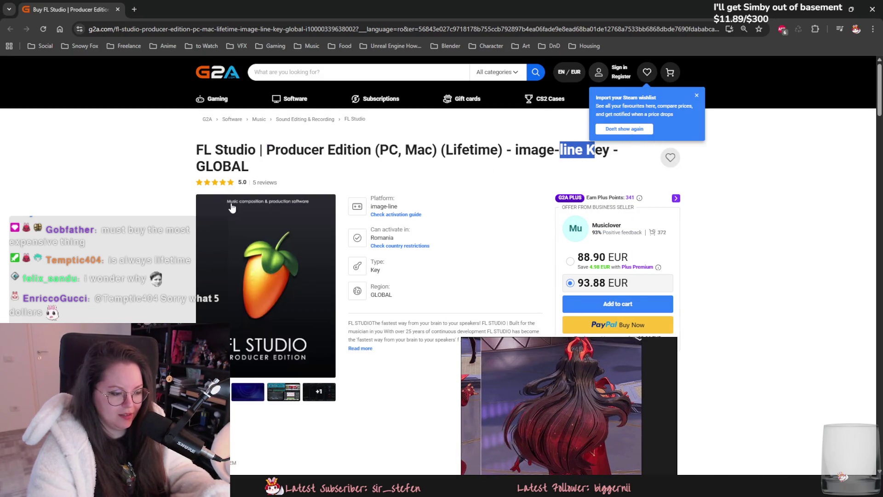
pyautogui.moveTo(385, 150); pyautogui.dragTo(425, 150)
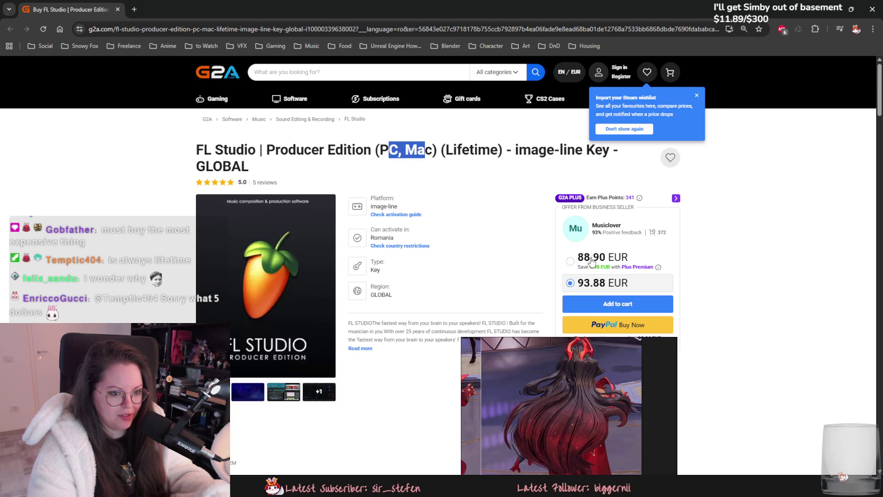
pyautogui.click(570, 262)
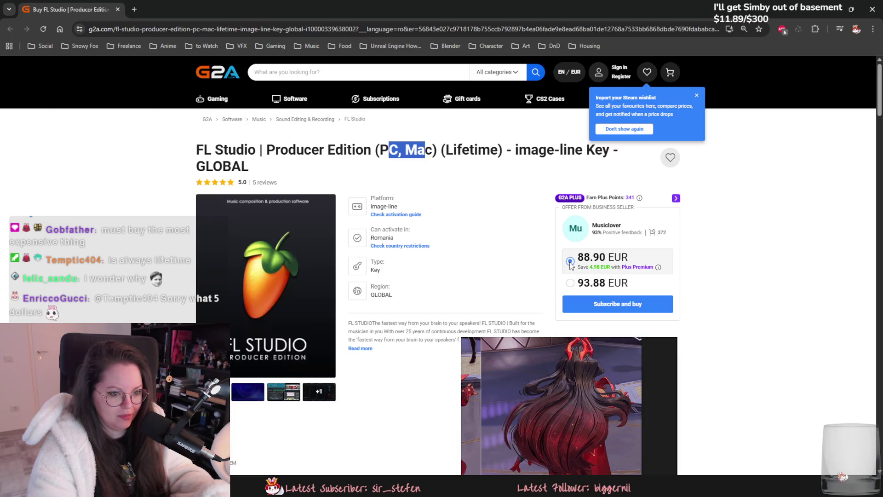
pyautogui.click(580, 289)
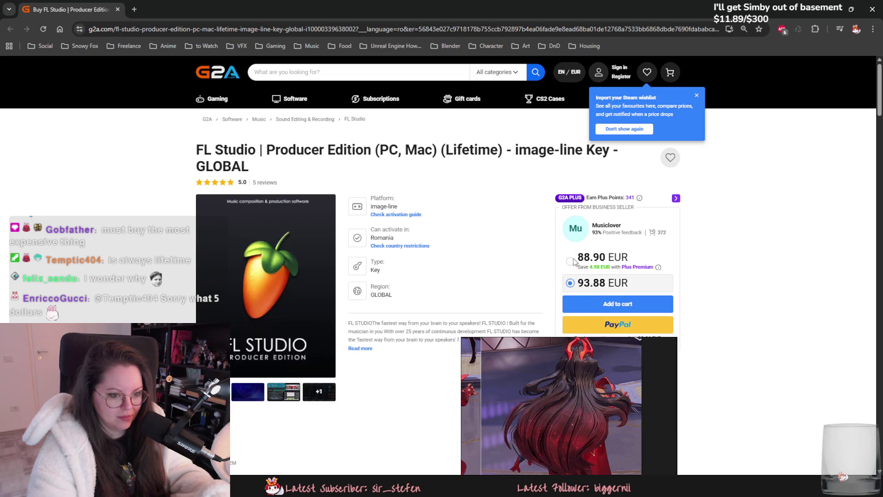
pyautogui.click(582, 273)
# - Back in Blender, orbit around the hair mesh to inspect it from top, front, side and back
pyautogui.hotkey('alt', 'Tab')
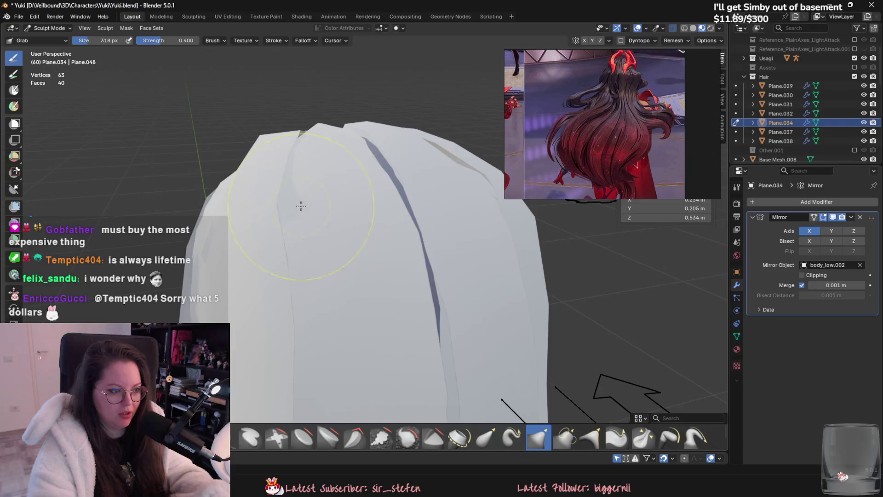
pyautogui.moveTo(322, 205)
pyautogui.mouseDown(button='middle')
pyautogui.moveTo(458, 205)
pyautogui.moveTo(397, 167)
pyautogui.moveTo(393, 241)
pyautogui.mouseUp(button='middle')
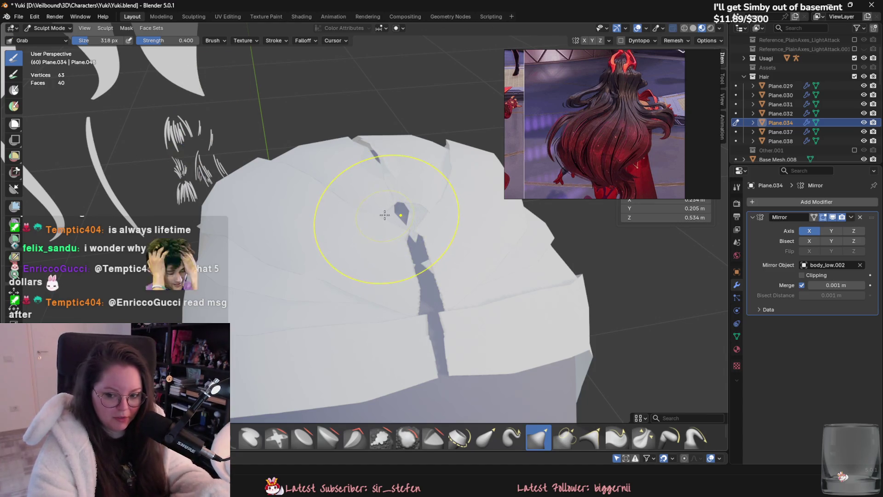
pyautogui.moveTo(418, 205)
pyautogui.mouseDown(button='middle')
pyautogui.moveTo(421, 233)
pyautogui.moveTo(411, 187)
pyautogui.moveTo(393, 217)
pyautogui.moveTo(387, 205)
pyautogui.mouseUp(button='middle')
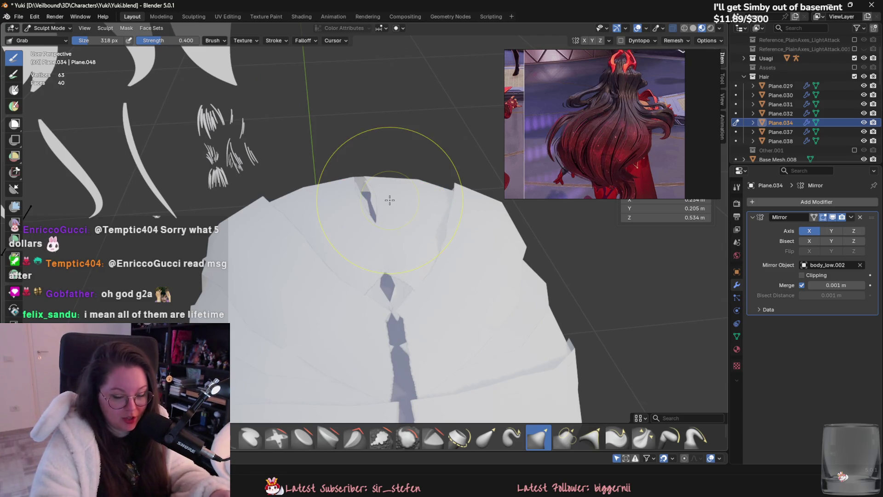
pyautogui.moveTo(390, 201); pyautogui.dragTo(332, 179, button='middle')
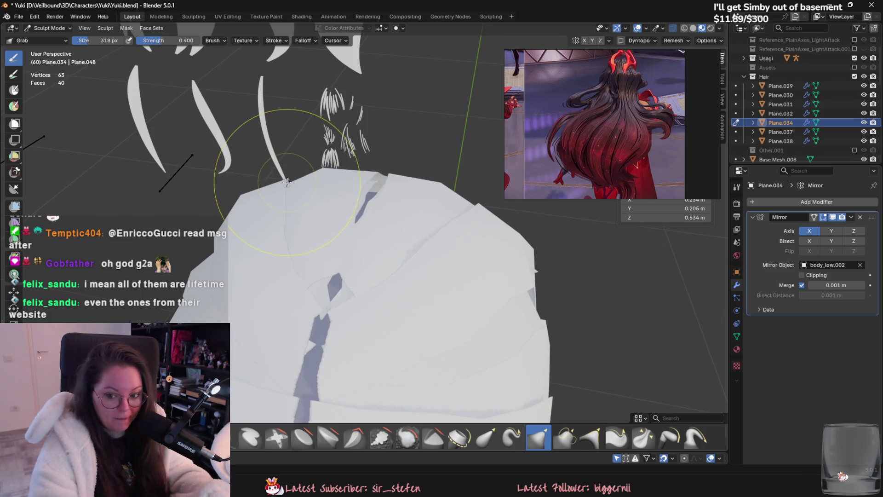
pyautogui.moveTo(452, 345)
pyautogui.mouseDown(button='middle')
pyautogui.moveTo(435, 287)
pyautogui.moveTo(451, 262)
pyautogui.moveTo(424, 256)
pyautogui.mouseUp(button='middle')
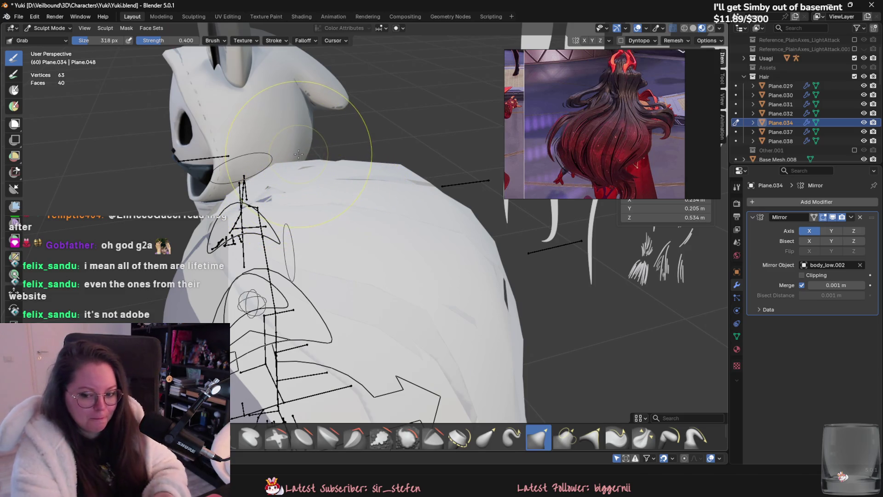
pyautogui.moveTo(426, 199)
pyautogui.mouseDown(button='middle')
pyautogui.moveTo(474, 249)
pyautogui.moveTo(346, 216)
pyautogui.moveTo(410, 285)
pyautogui.moveTo(441, 275)
pyautogui.moveTo(389, 276)
pyautogui.mouseUp(button='middle')
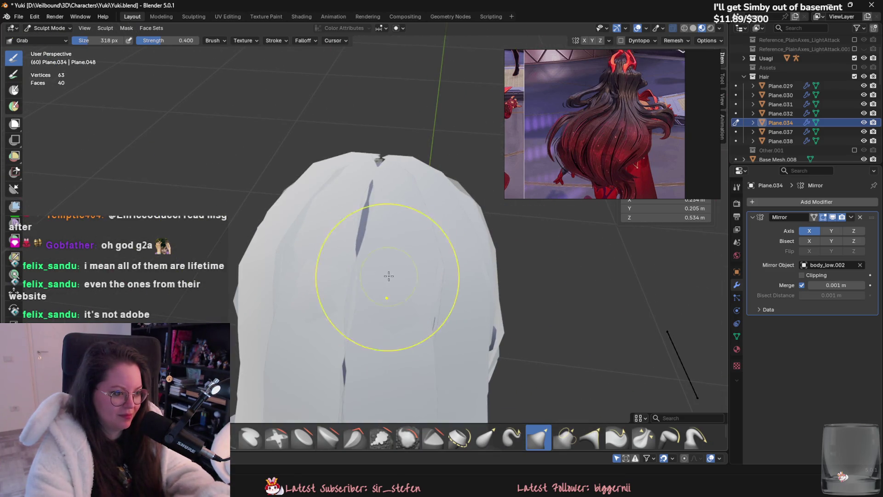
pyautogui.moveTo(371, 323)
pyautogui.mouseDown(button='middle')
pyautogui.moveTo(385, 361)
pyautogui.moveTo(423, 296)
pyautogui.mouseUp(button='middle')
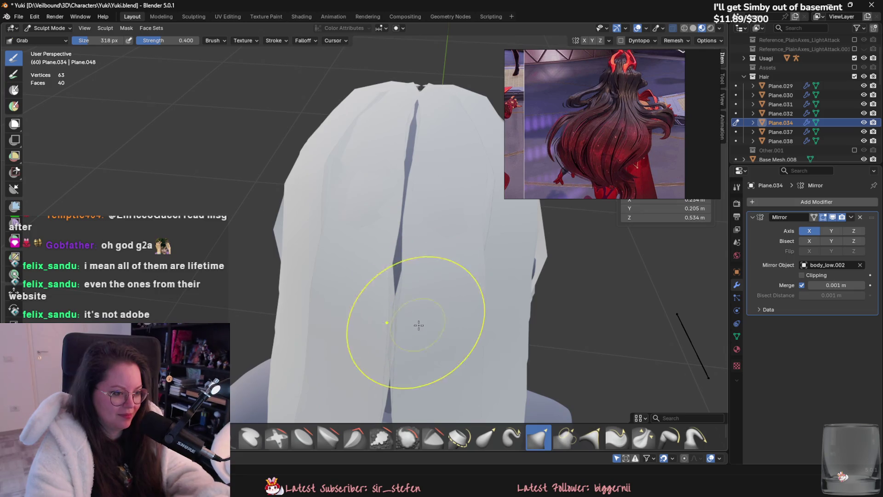
pyautogui.moveTo(409, 292)
pyautogui.mouseDown(button='middle')
pyautogui.moveTo(432, 274)
pyautogui.moveTo(394, 354)
pyautogui.mouseUp(button='middle')
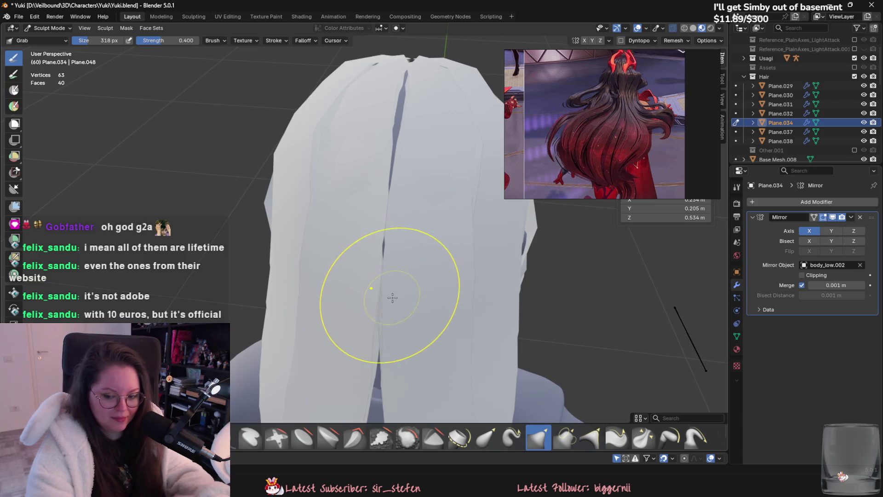
pyautogui.scroll(-2, 391, 296)
pyautogui.moveTo(403, 289); pyautogui.dragTo(409, 267, button='middle')
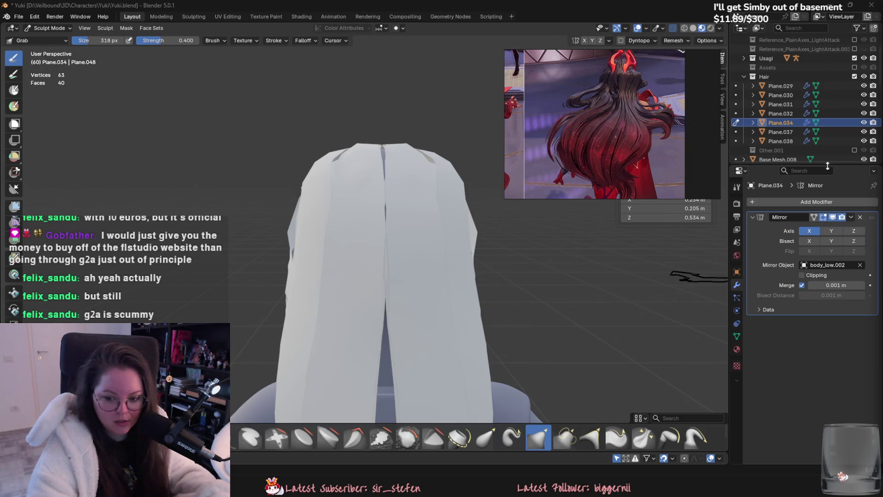
# - From a rear view, hide one object in Object Mode and return to Sculpt Mode
pyautogui.moveTo(441, 221)
pyautogui.mouseDown(button='middle')
pyautogui.moveTo(408, 211)
pyautogui.moveTo(374, 226)
pyautogui.mouseUp(button='middle')
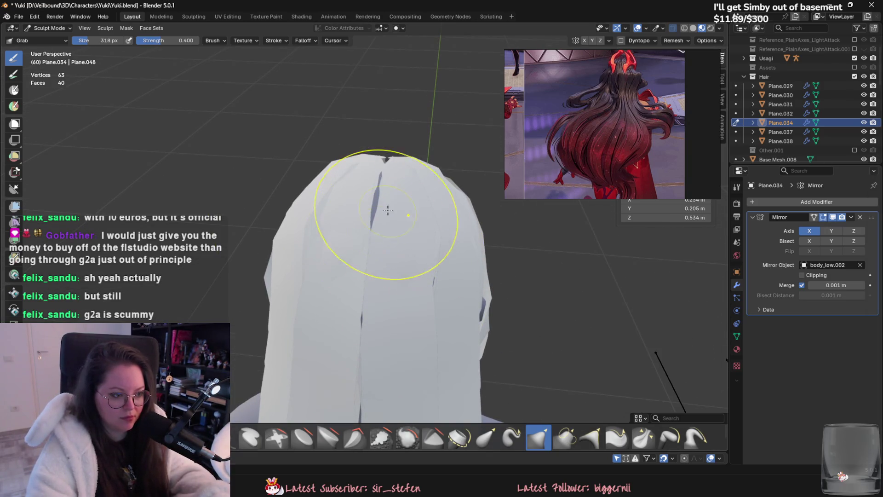
pyautogui.moveTo(384, 315); pyautogui.dragTo(380, 298, button='middle')
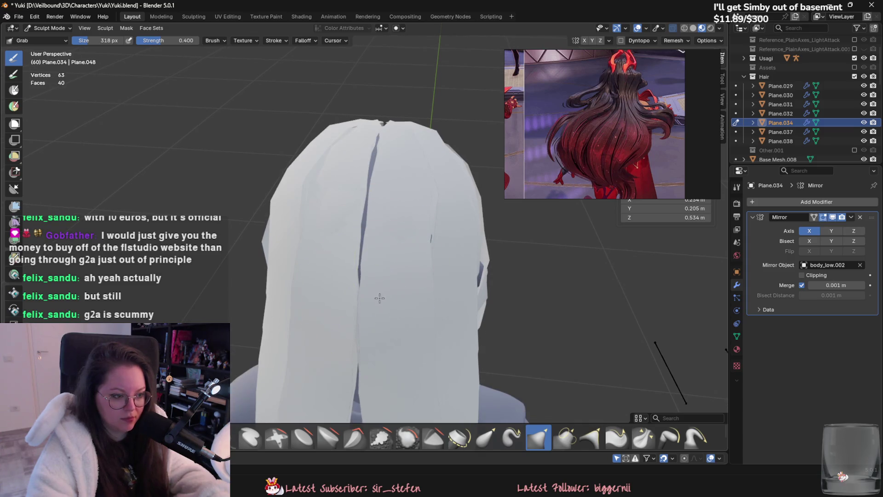
pyautogui.moveTo(355, 345)
pyautogui.mouseDown(button='middle')
pyautogui.moveTo(400, 266)
pyautogui.moveTo(266, 129)
pyautogui.mouseUp(button='middle')
pyautogui.click(67, 30)
pyautogui.click(42, 38)
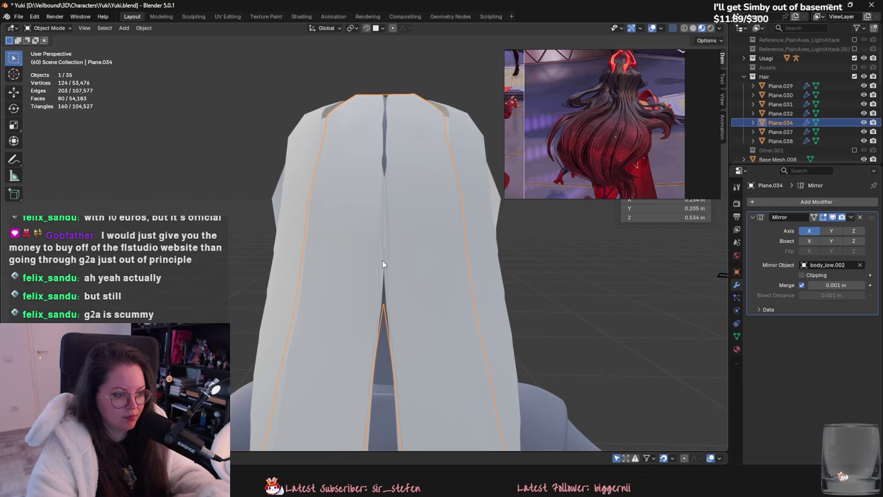
pyautogui.press('h')
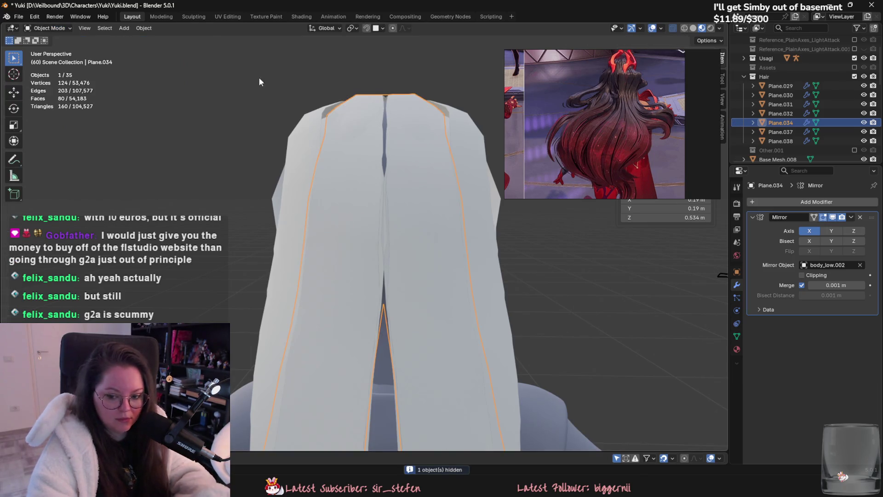
pyautogui.click(49, 28)
pyautogui.click(55, 66)
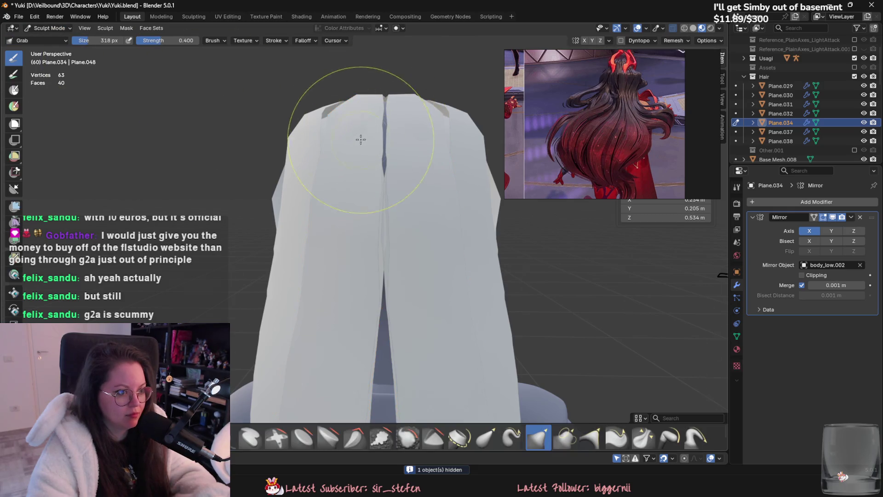
# - Orbit around the head to review the hair cards over the shoulders from several angles
pyautogui.moveTo(361, 141); pyautogui.dragTo(356, 124, button='middle')
pyautogui.moveTo(436, 138)
pyautogui.mouseDown(button='middle')
pyautogui.moveTo(443, 124)
pyautogui.moveTo(430, 201)
pyautogui.mouseUp(button='middle')
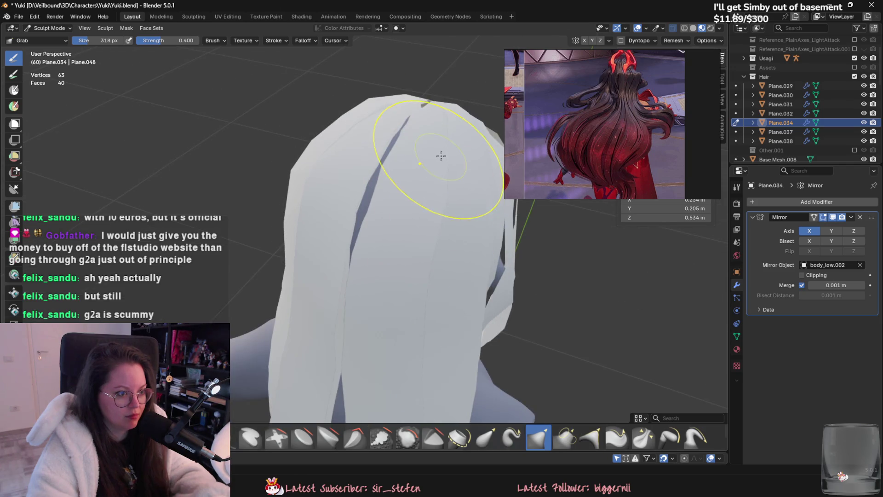
pyautogui.moveTo(444, 154); pyautogui.dragTo(531, 173, button='middle')
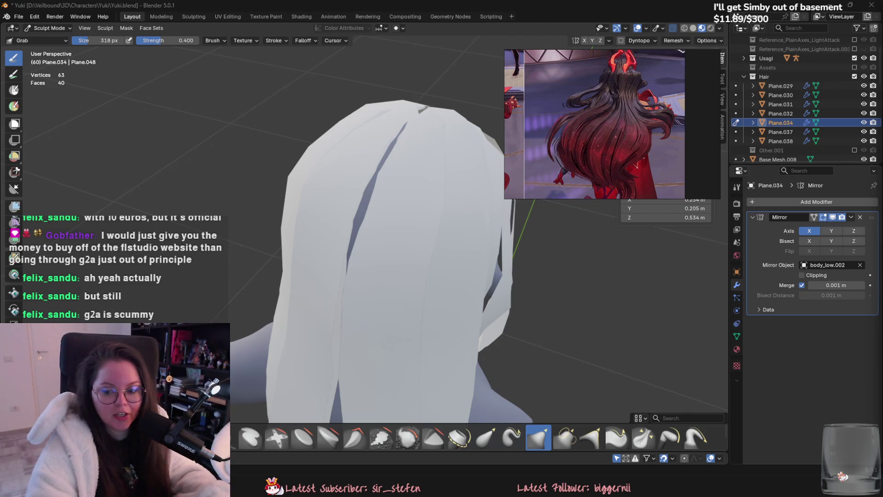
pyautogui.moveTo(626, 239)
pyautogui.mouseDown(button='middle')
pyautogui.moveTo(418, 197)
pyautogui.moveTo(374, 211)
pyautogui.moveTo(453, 230)
pyautogui.moveTo(397, 206)
pyautogui.moveTo(336, 227)
pyautogui.moveTo(327, 216)
pyautogui.mouseUp(button='middle')
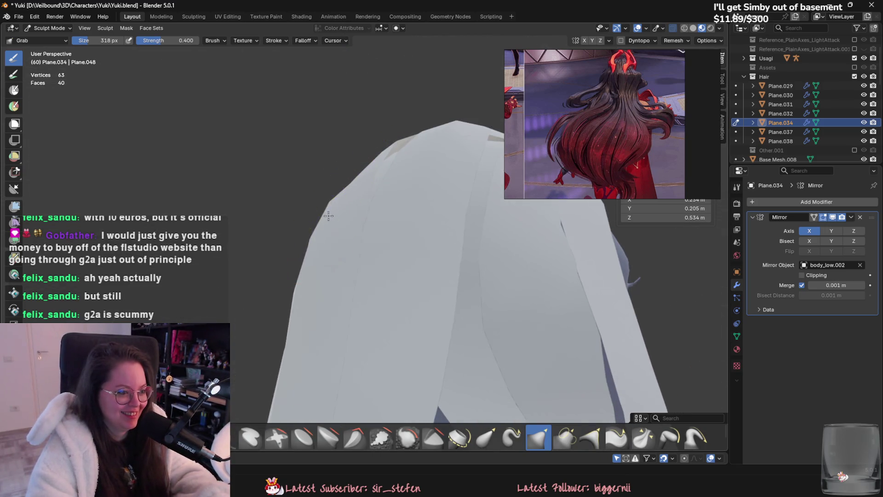
pyautogui.moveTo(303, 279)
pyautogui.mouseDown(button='middle')
pyautogui.moveTo(483, 375)
pyautogui.moveTo(424, 262)
pyautogui.moveTo(463, 355)
pyautogui.moveTo(394, 256)
pyautogui.moveTo(416, 332)
pyautogui.moveTo(394, 374)
pyautogui.moveTo(384, 267)
pyautogui.moveTo(410, 264)
pyautogui.mouseUp(button='middle')
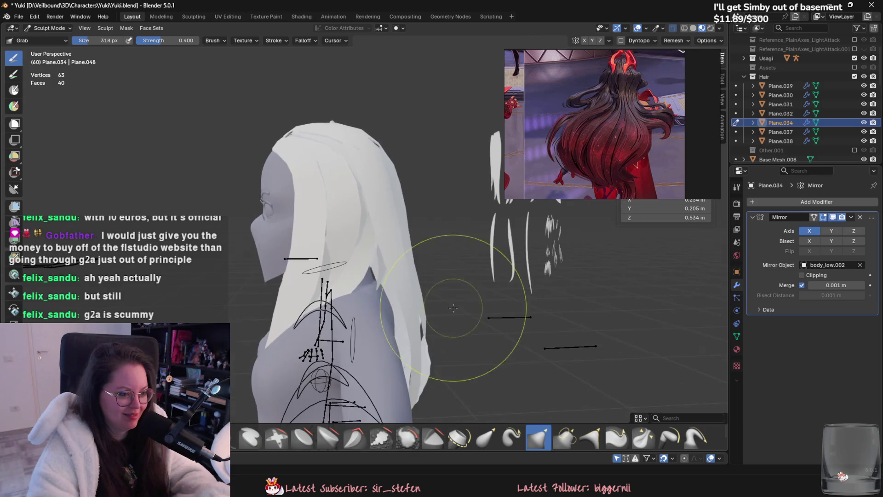
pyautogui.moveTo(417, 297)
pyautogui.mouseDown(button='middle')
pyautogui.moveTo(409, 283)
pyautogui.moveTo(286, 276)
pyautogui.moveTo(296, 393)
pyautogui.moveTo(328, 254)
pyautogui.moveTo(325, 276)
pyautogui.moveTo(386, 284)
pyautogui.mouseUp(button='middle')
pyautogui.scroll(5, 394, 286)
pyautogui.scroll(-5, 425, 327)
pyautogui.moveTo(424, 328)
pyautogui.mouseDown(button='middle')
pyautogui.moveTo(444, 277)
pyautogui.moveTo(405, 286)
pyautogui.moveTo(409, 239)
pyautogui.mouseUp(button='middle')
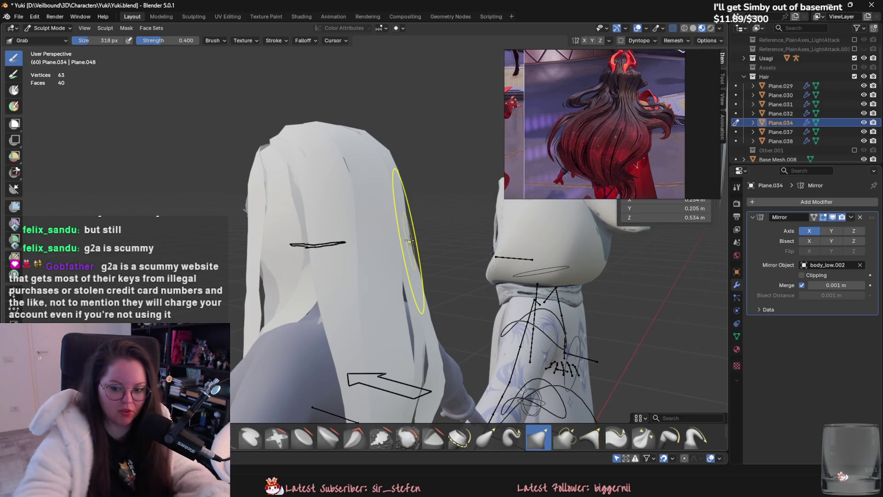
pyautogui.moveTo(414, 221)
pyautogui.mouseDown(button='middle')
pyautogui.moveTo(348, 253)
pyautogui.moveTo(436, 305)
pyautogui.moveTo(423, 237)
pyautogui.moveTo(459, 224)
pyautogui.mouseUp(button='middle')
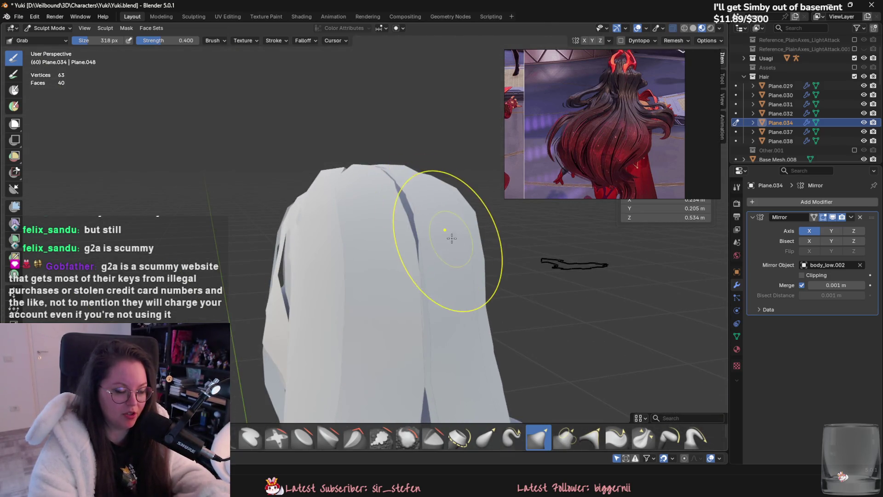
pyautogui.moveTo(391, 237)
pyautogui.mouseDown(button='middle')
pyautogui.moveTo(474, 276)
pyautogui.moveTo(498, 270)
pyautogui.moveTo(463, 148)
pyautogui.moveTo(355, 206)
pyautogui.moveTo(379, 266)
pyautogui.moveTo(452, 245)
pyautogui.moveTo(418, 249)
pyautogui.moveTo(504, 321)
pyautogui.moveTo(493, 373)
pyautogui.moveTo(423, 270)
pyautogui.moveTo(364, 276)
pyautogui.moveTo(373, 220)
pyautogui.mouseUp(button='middle')
# - Grab-pull the hair strand lower near the shoulder, then make Plane.030 the active hair card
pyautogui.moveTo(378, 220); pyautogui.dragTo(437, 326)
pyautogui.click(63, 31)
pyautogui.click(49, 39)
pyautogui.click(399, 321)
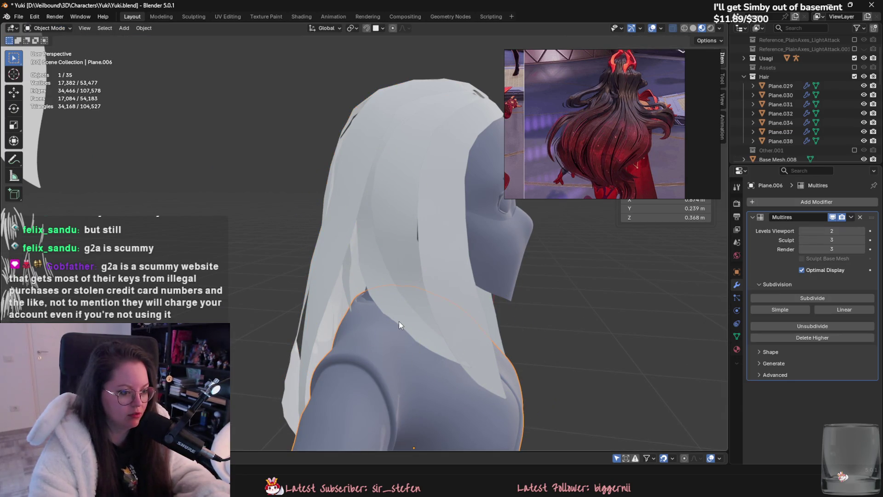
pyautogui.click(378, 275)
pyautogui.moveTo(69, 63)
pyautogui.mouseDown(button='middle')
pyautogui.moveTo(483, 364)
pyautogui.moveTo(474, 336)
pyautogui.mouseUp(button='middle')
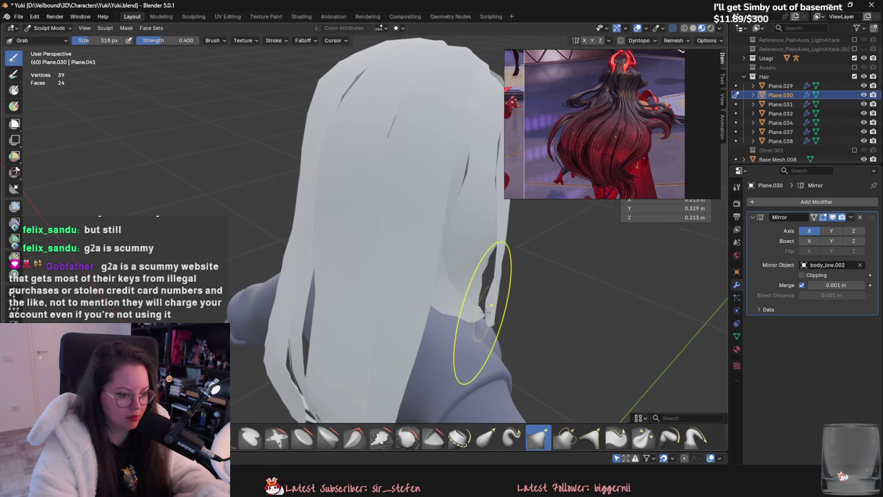
# - Make Plane.031 active and resume sculpting it, checking it from a straight back view
pyautogui.click(48, 27)
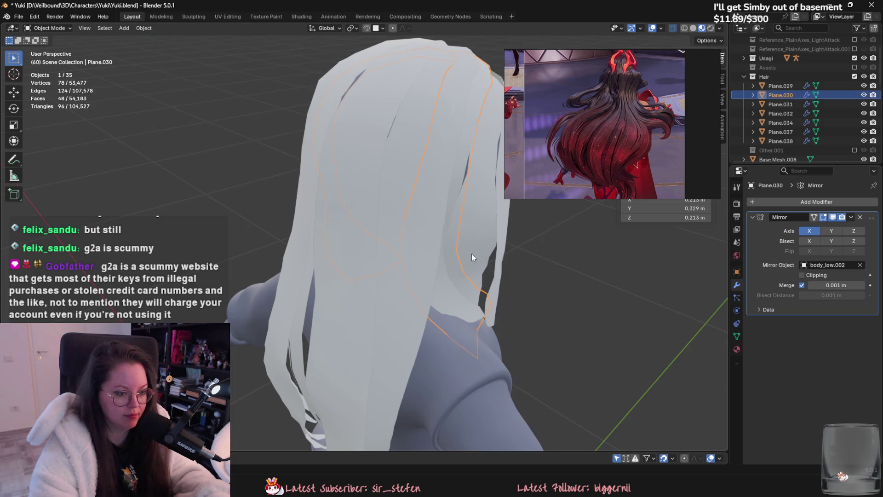
pyautogui.click(471, 254)
pyautogui.click(48, 28)
pyautogui.click(52, 58)
pyautogui.moveTo(483, 365)
pyautogui.mouseDown(button='middle')
pyautogui.moveTo(464, 311)
pyautogui.moveTo(473, 318)
pyautogui.mouseUp(button='middle')
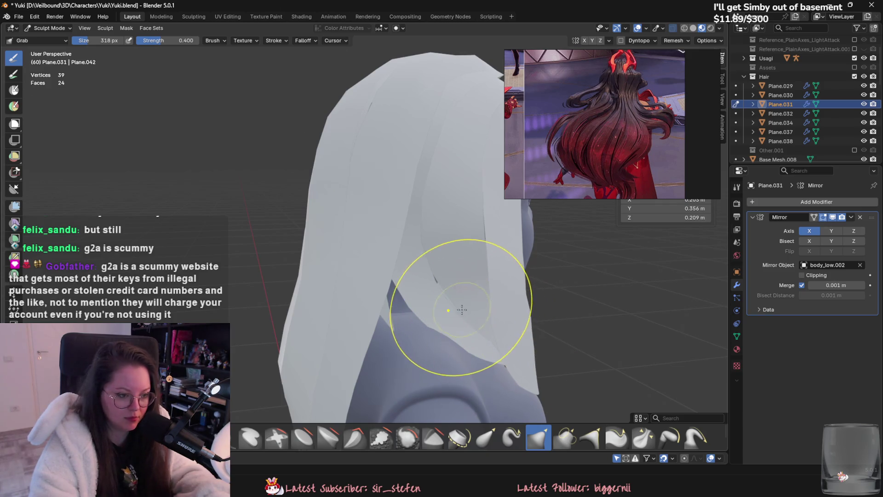
pyautogui.moveTo(453, 365)
pyautogui.mouseDown(button='middle')
pyautogui.moveTo(520, 366)
pyautogui.moveTo(412, 326)
pyautogui.mouseUp(button='middle')
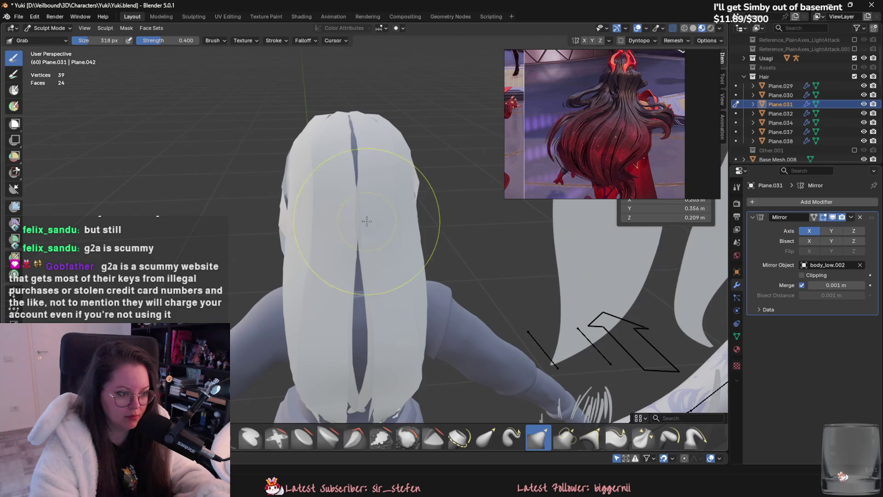
pyautogui.moveTo(369, 223); pyautogui.dragTo(366, 207, button='middle')
# - Make Plane.034 the active hair card, briefly entering Sculpt Mode and back to Object Mode
pyautogui.click(47, 29)
pyautogui.click(318, 224)
pyautogui.click(47, 27)
pyautogui.click(49, 60)
pyautogui.scroll(2, 352, 220)
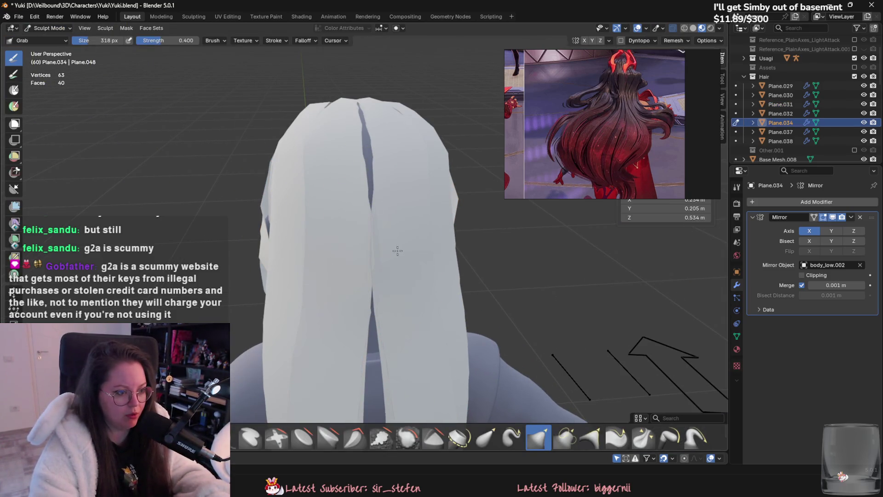
pyautogui.click(47, 28)
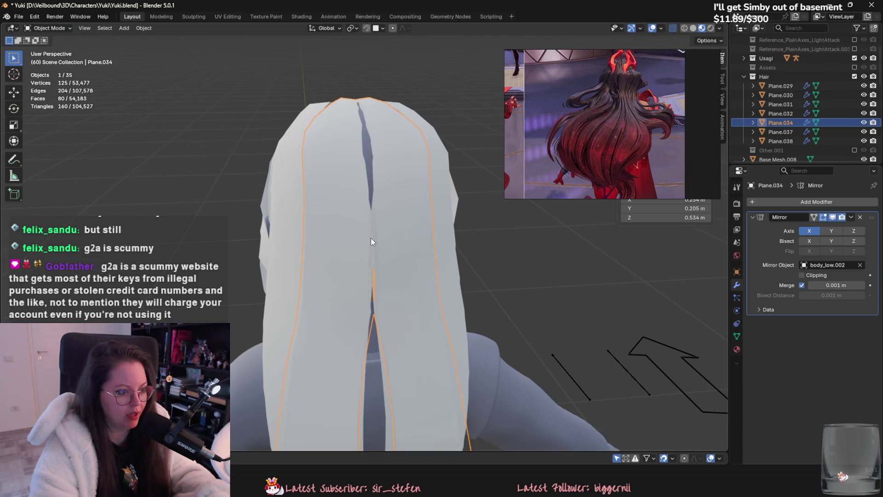
# - Hide Plane.034, make Plane.037 active and enter Sculpt Mode on it, viewing it from behind
pyautogui.press('h')
pyautogui.click(390, 215)
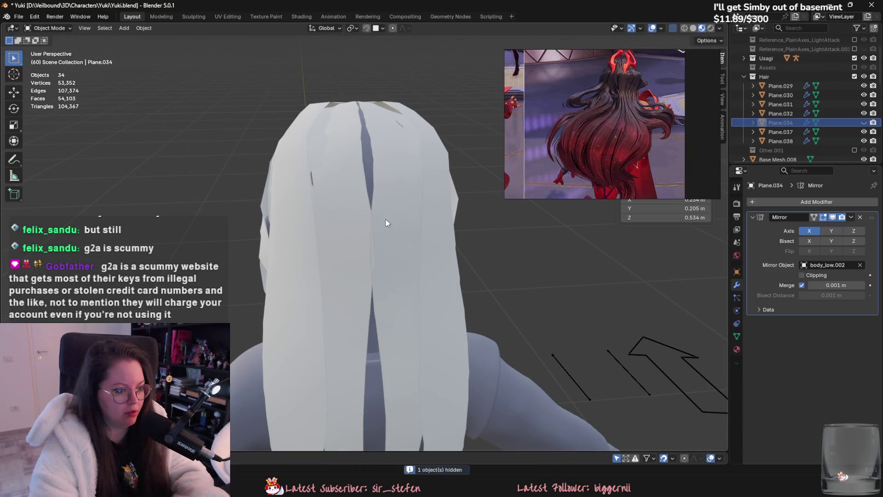
pyautogui.click(47, 28)
pyautogui.click(49, 60)
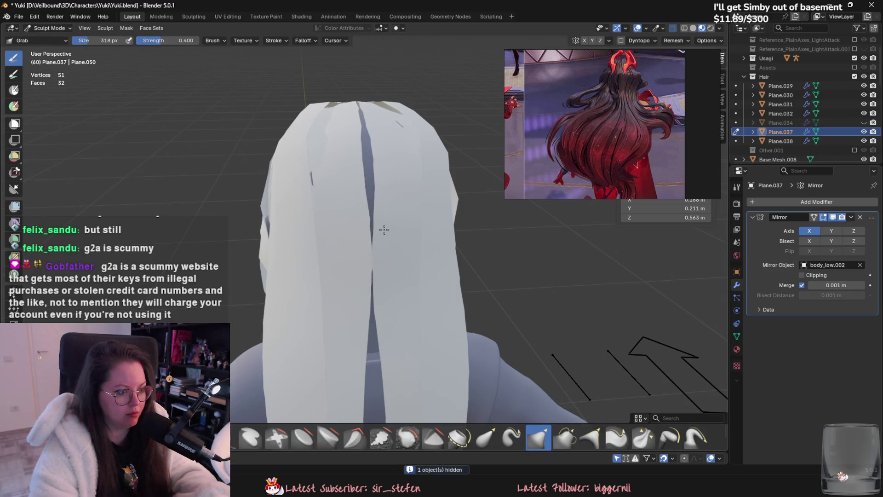
pyautogui.scroll(-2, 395, 260)
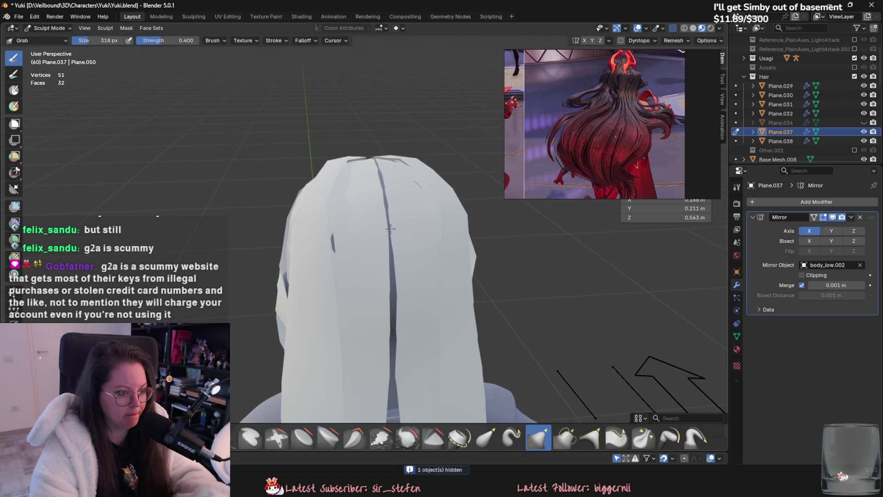
pyautogui.moveTo(351, 227)
pyautogui.mouseDown(button='middle')
pyautogui.moveTo(413, 289)
pyautogui.moveTo(381, 171)
pyautogui.mouseUp(button='middle')
pyautogui.moveTo(374, 267); pyautogui.dragTo(408, 272, button='middle')
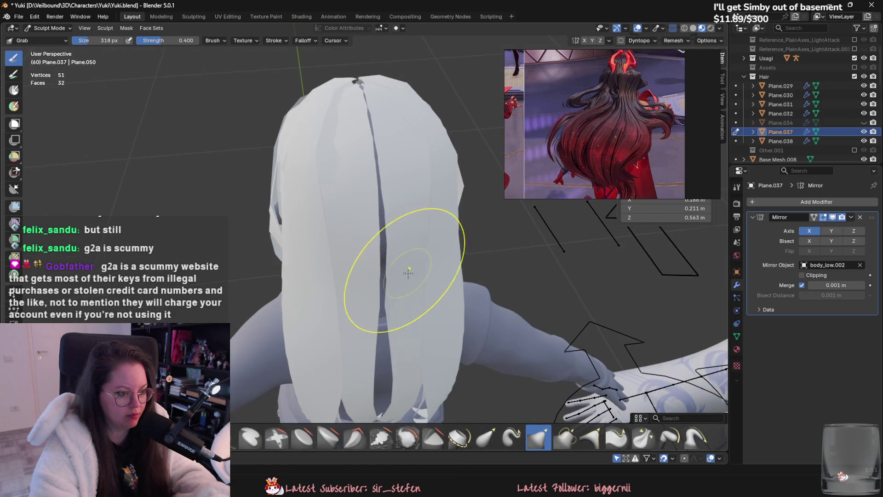
pyautogui.moveTo(415, 306)
pyautogui.mouseDown(button='middle')
pyautogui.moveTo(397, 276)
pyautogui.moveTo(376, 276)
pyautogui.mouseUp(button='middle')
# - Grab-pull Plane.037's hair tips downward into a longer lock and check it from the side and behind
pyautogui.moveTo(377, 276); pyautogui.dragTo(389, 346)
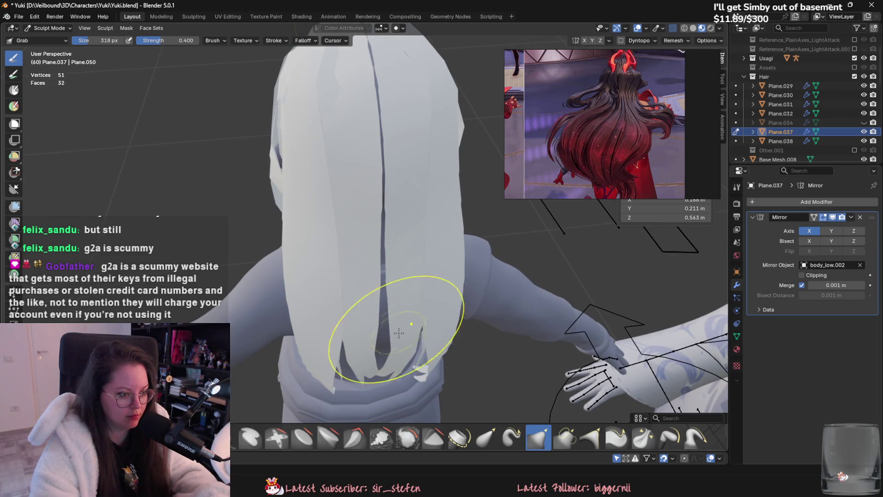
pyautogui.scroll(-3, 388, 346)
pyautogui.moveTo(389, 346)
pyautogui.mouseDown(button='middle')
pyautogui.moveTo(394, 315)
pyautogui.moveTo(345, 256)
pyautogui.moveTo(388, 221)
pyautogui.mouseUp(button='middle')
pyautogui.moveTo(395, 163)
pyautogui.mouseDown()
pyautogui.moveTo(394, 134)
pyautogui.moveTo(404, 316)
pyautogui.moveTo(391, 404)
pyautogui.mouseUp()
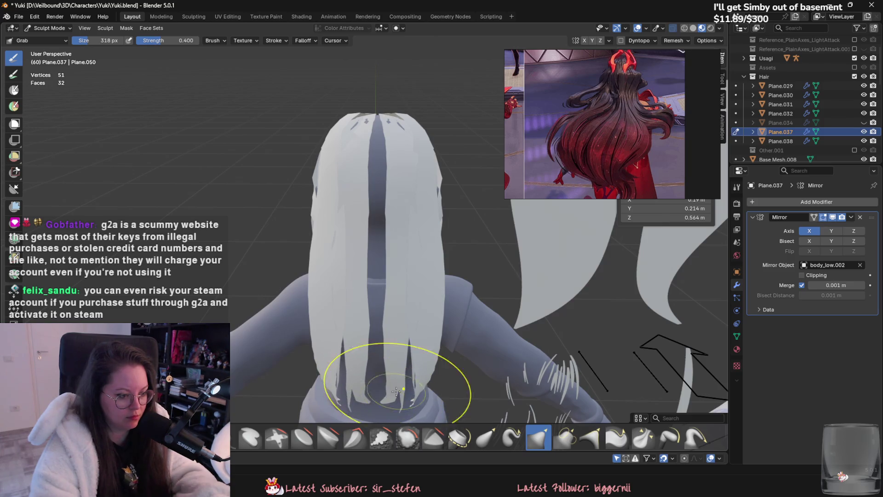
pyautogui.moveTo(345, 374)
pyautogui.mouseDown(button='middle')
pyautogui.moveTo(398, 302)
pyautogui.moveTo(392, 308)
pyautogui.moveTo(395, 290)
pyautogui.moveTo(410, 325)
pyautogui.mouseUp(button='middle')
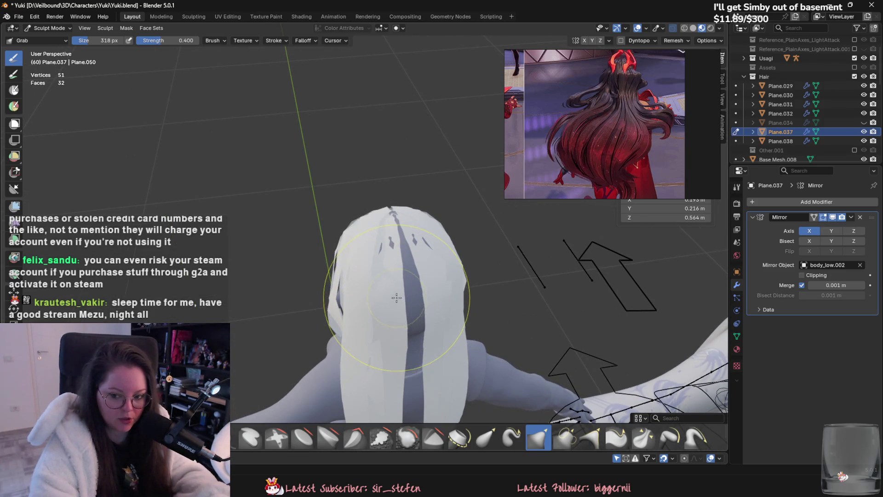
pyautogui.moveTo(382, 289)
pyautogui.mouseDown(button='middle')
pyautogui.moveTo(415, 302)
pyautogui.moveTo(400, 268)
pyautogui.moveTo(405, 326)
pyautogui.moveTo(412, 271)
pyautogui.moveTo(425, 289)
pyautogui.moveTo(396, 318)
pyautogui.moveTo(394, 256)
pyautogui.mouseUp(button='middle')
pyautogui.scroll(2, 391, 265)
pyautogui.moveTo(433, 277)
pyautogui.mouseDown(button='middle')
pyautogui.moveTo(438, 292)
pyautogui.moveTo(472, 237)
pyautogui.mouseUp(button='middle')
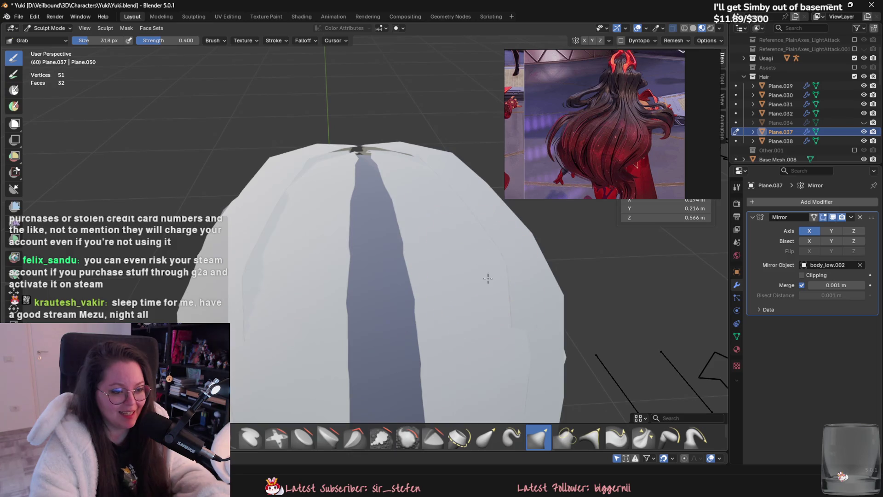
pyautogui.moveTo(483, 299)
pyautogui.mouseDown(button='middle')
pyautogui.moveTo(430, 296)
pyautogui.moveTo(424, 319)
pyautogui.moveTo(442, 313)
pyautogui.moveTo(405, 295)
pyautogui.moveTo(394, 207)
pyautogui.moveTo(408, 233)
pyautogui.moveTo(374, 168)
pyautogui.moveTo(390, 177)
pyautogui.mouseUp(button='middle')
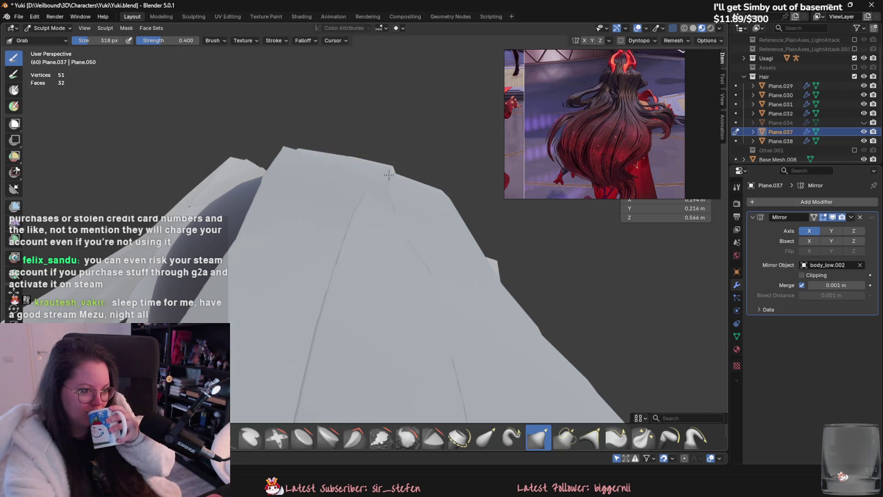
# - Review the lock beside the arm, then Grab-shift part of the hair card to the right
pyautogui.moveTo(383, 183)
pyautogui.mouseDown(button='middle')
pyautogui.moveTo(375, 158)
pyautogui.moveTo(447, 340)
pyautogui.moveTo(453, 266)
pyautogui.moveTo(444, 271)
pyautogui.moveTo(532, 237)
pyautogui.moveTo(524, 293)
pyautogui.moveTo(320, 207)
pyautogui.moveTo(342, 231)
pyautogui.moveTo(356, 198)
pyautogui.moveTo(349, 211)
pyautogui.moveTo(361, 223)
pyautogui.moveTo(276, 246)
pyautogui.mouseUp(button='middle')
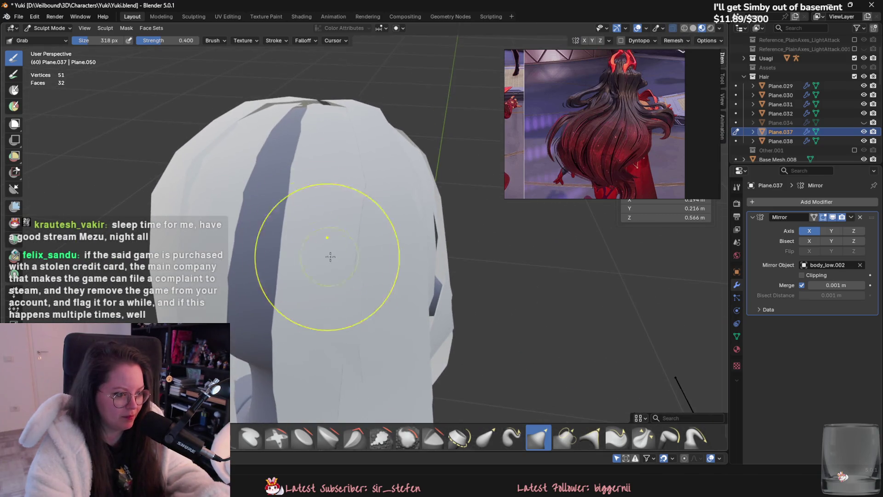
pyautogui.moveTo(384, 311)
pyautogui.mouseDown(button='middle')
pyautogui.moveTo(355, 296)
pyautogui.moveTo(385, 328)
pyautogui.mouseUp(button='middle')
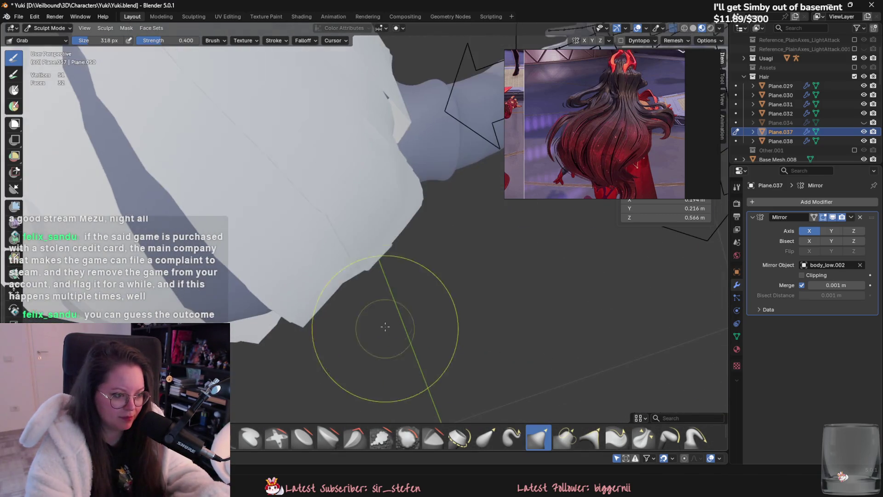
pyautogui.moveTo(362, 263)
pyautogui.mouseDown(button='middle')
pyautogui.moveTo(358, 269)
pyautogui.moveTo(349, 247)
pyautogui.moveTo(388, 311)
pyautogui.moveTo(394, 296)
pyautogui.mouseUp(button='middle')
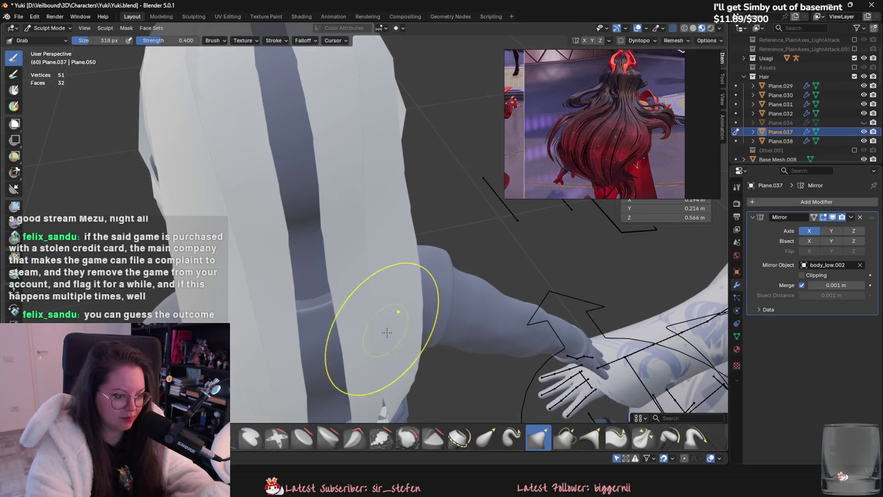
pyautogui.moveTo(390, 386)
pyautogui.mouseDown(button='middle')
pyautogui.moveTo(428, 329)
pyautogui.moveTo(483, 387)
pyautogui.moveTo(424, 319)
pyautogui.moveTo(347, 272)
pyautogui.moveTo(414, 286)
pyautogui.mouseUp(button='middle')
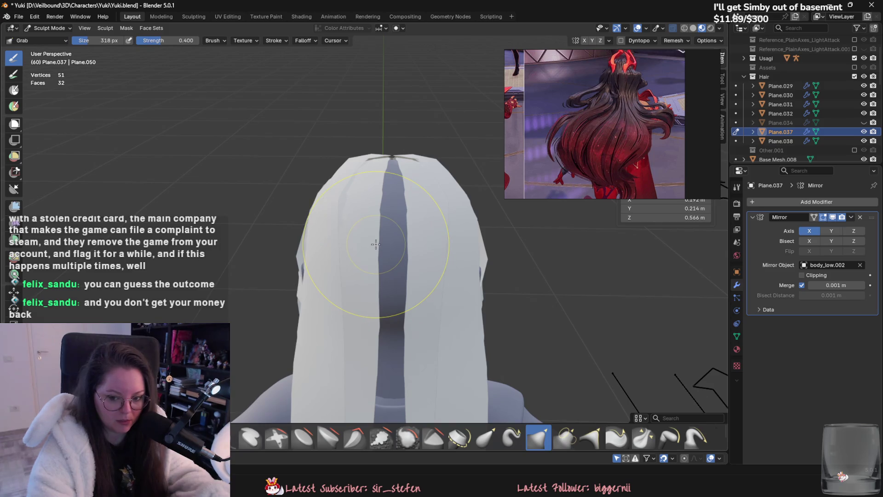
pyautogui.scroll(1, 370, 238)
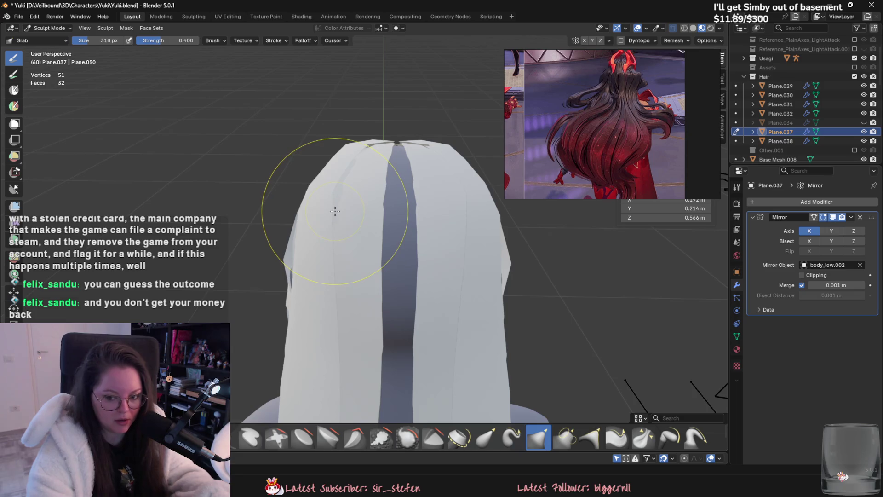
pyautogui.moveTo(306, 198)
pyautogui.mouseDown(button='middle')
pyautogui.moveTo(344, 302)
pyautogui.moveTo(306, 168)
pyautogui.mouseUp(button='middle')
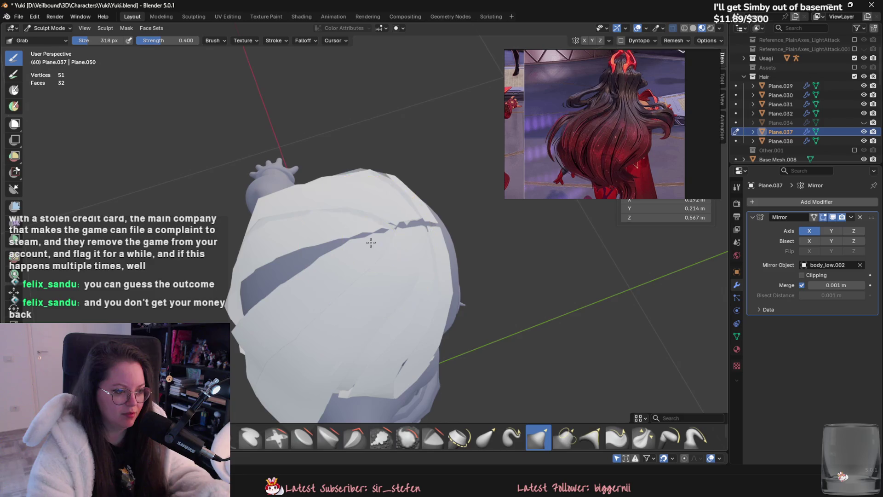
pyautogui.moveTo(360, 250); pyautogui.dragTo(373, 250)
pyautogui.click(48, 27)
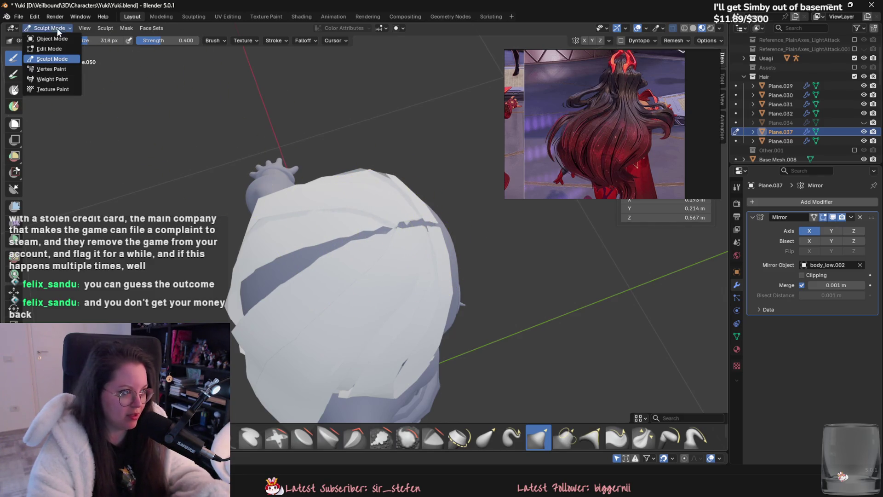
# - Make the other back hair card Plane.038 active in Sculpt Mode, then switch to the browser
pyautogui.moveTo(421, 238); pyautogui.dragTo(408, 255, button='middle')
pyautogui.click(408, 254)
pyautogui.click(49, 28)
pyautogui.click(52, 59)
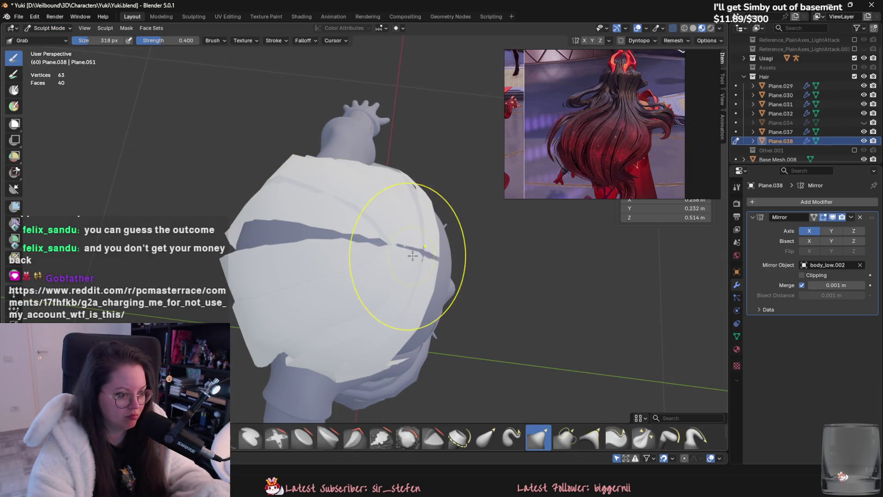
pyautogui.moveTo(412, 256)
pyautogui.mouseDown(button='middle')
pyautogui.moveTo(407, 266)
pyautogui.moveTo(381, 269)
pyautogui.mouseUp(button='middle')
pyautogui.scroll(2, 413, 263)
pyautogui.scroll(1, 414, 263)
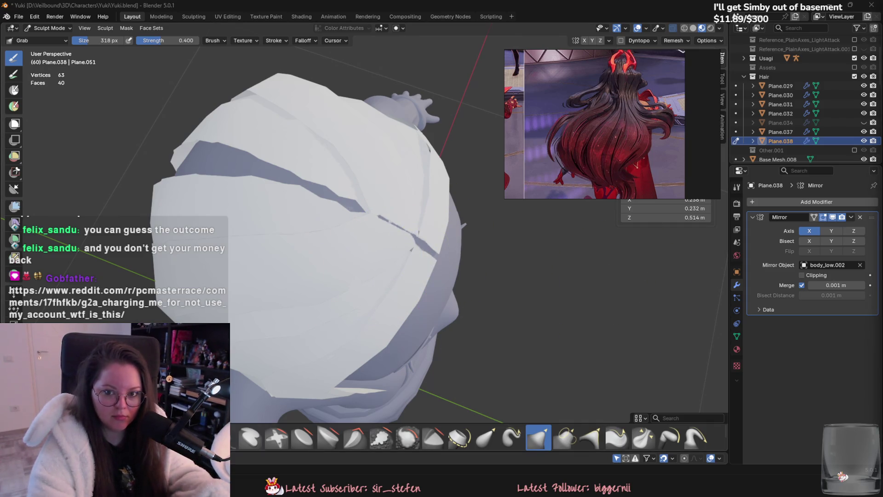
pyautogui.hotkey('alt', 'Tab')
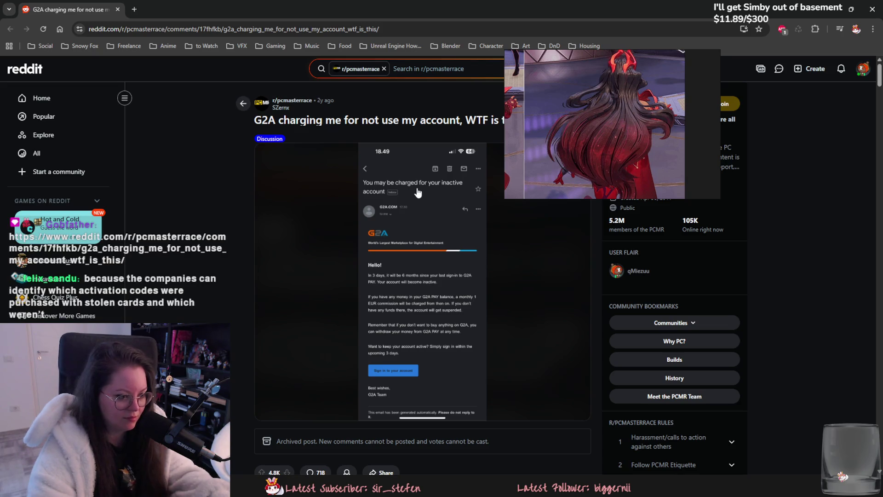
pyautogui.scroll(-2, 438, 327)
pyautogui.scroll(-2, 438, 324)
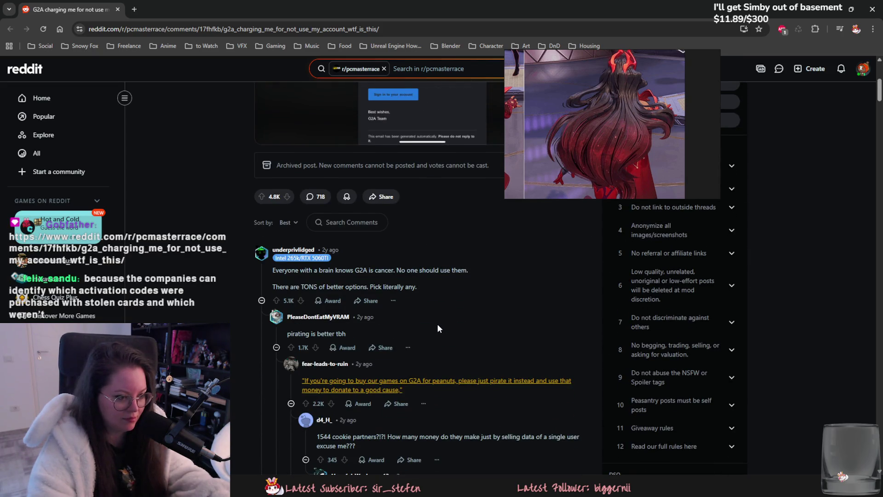
pyautogui.scroll(-1, 437, 323)
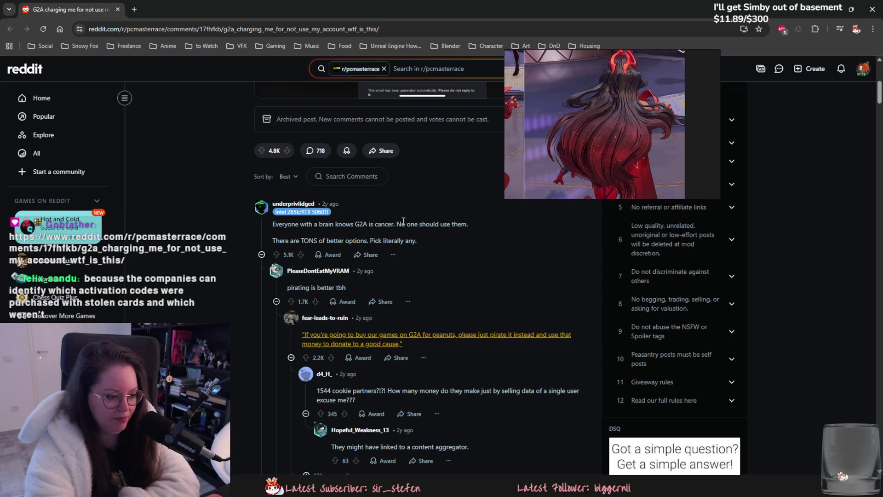
pyautogui.scroll(-1, 371, 177)
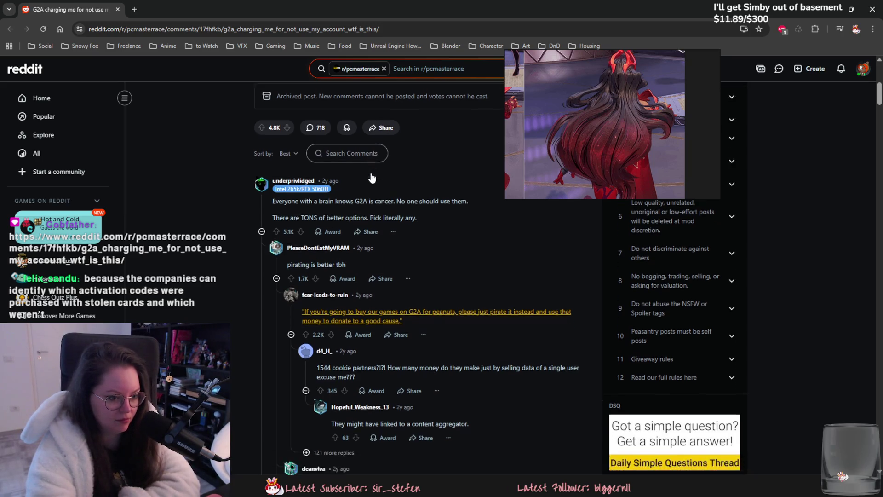
pyautogui.scroll(-3, 289, 146)
pyautogui.scroll(-3, 234, 109)
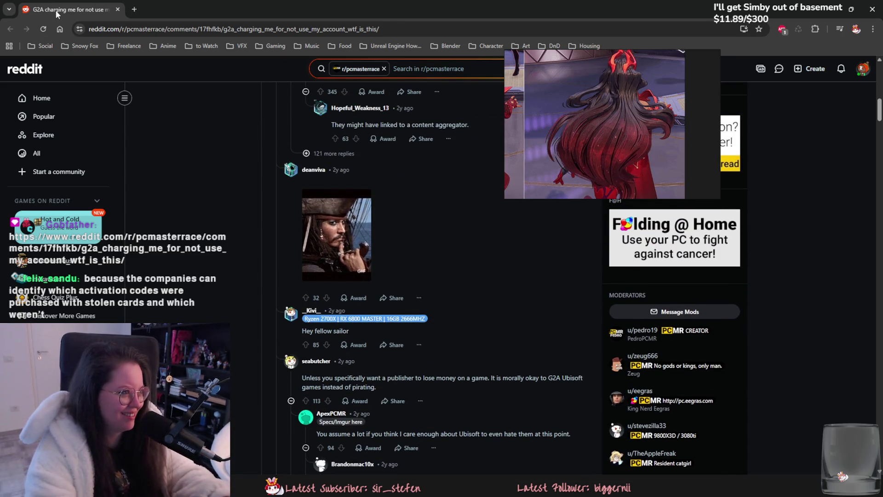
# - Switch back to Blender and orbit the view around the hair
pyautogui.hotkey('alt', 'Tab')
pyautogui.moveTo(361, 240); pyautogui.dragTo(355, 233, button='middle')
# - Make Plane.032 the active hair card in Sculpt Mode and move closer to the head
pyautogui.click(48, 27)
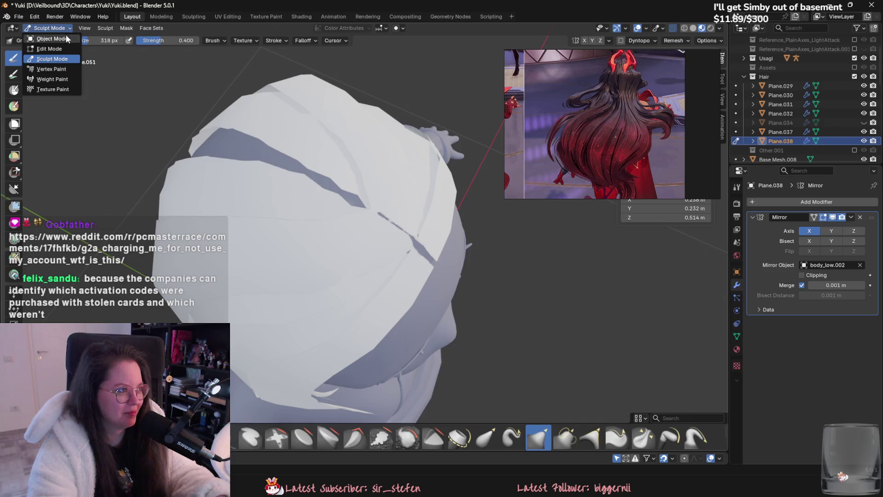
pyautogui.click(65, 40)
pyautogui.click(410, 281)
pyautogui.click(48, 28)
pyautogui.click(55, 67)
pyautogui.moveTo(358, 262)
pyautogui.mouseDown(button='middle')
pyautogui.moveTo(403, 267)
pyautogui.moveTo(407, 248)
pyautogui.moveTo(386, 258)
pyautogui.moveTo(354, 246)
pyautogui.moveTo(361, 223)
pyautogui.moveTo(246, 138)
pyautogui.mouseUp(button='middle')
# - Switch to Plane.031 and Grab-reshape the tufts along its top, checking from the front
pyautogui.hotkey('ctrl', 'Tab')
pyautogui.click(381, 219)
pyautogui.click(45, 30)
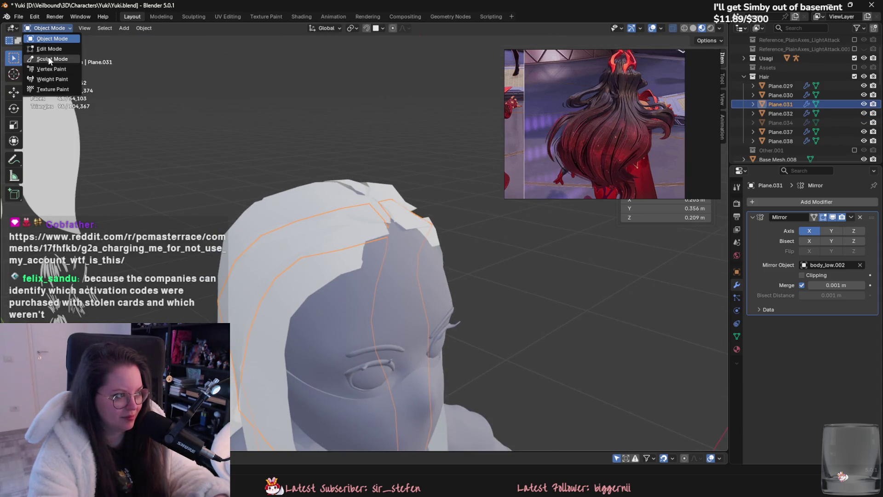
pyautogui.click(49, 60)
pyautogui.moveTo(455, 243); pyautogui.dragTo(441, 228)
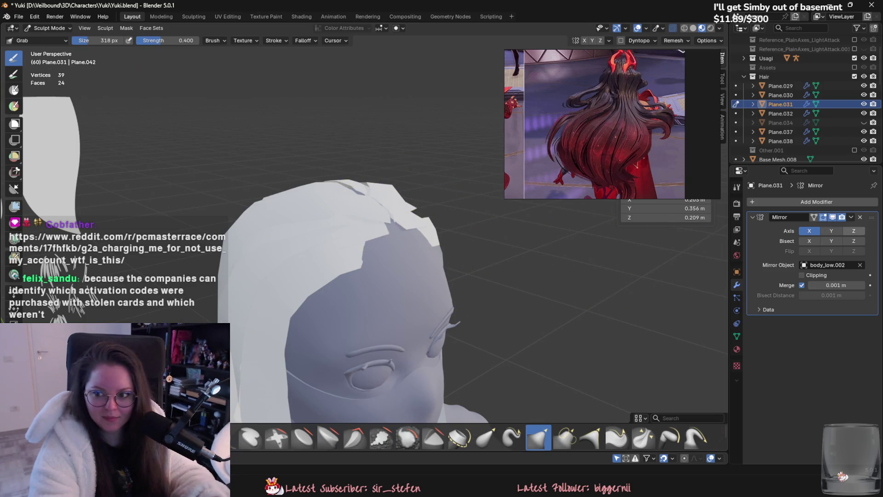
pyautogui.moveTo(441, 228)
pyautogui.mouseDown(button='middle')
pyautogui.moveTo(355, 267)
pyautogui.moveTo(377, 267)
pyautogui.moveTo(380, 242)
pyautogui.mouseUp(button='middle')
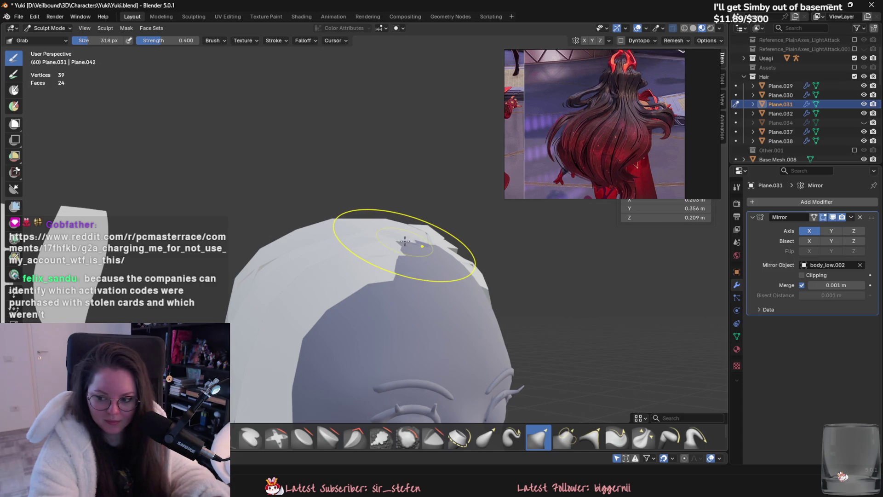
pyautogui.scroll(1, 405, 240)
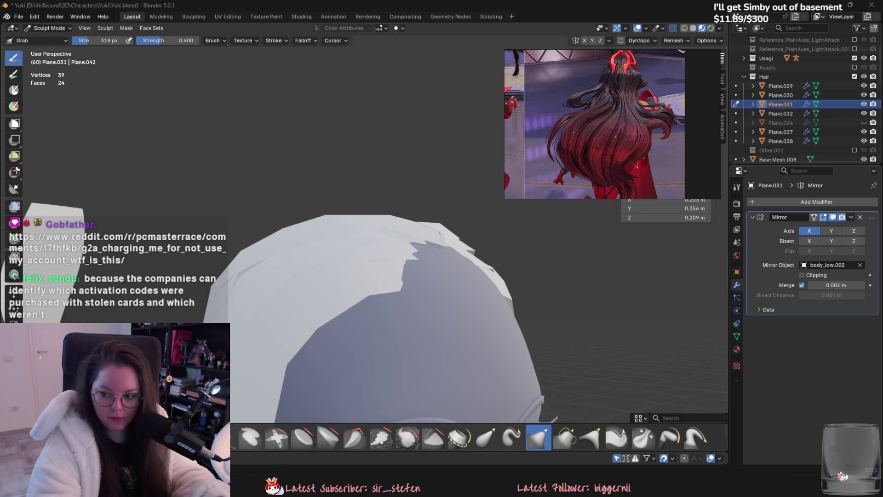
pyautogui.moveTo(394, 198)
pyautogui.mouseDown(button='middle')
pyautogui.moveTo(355, 276)
pyautogui.moveTo(432, 249)
pyautogui.mouseUp(button='middle')
# - Leave sculpting and make Plane.038 the active hair card
pyautogui.click(48, 28)
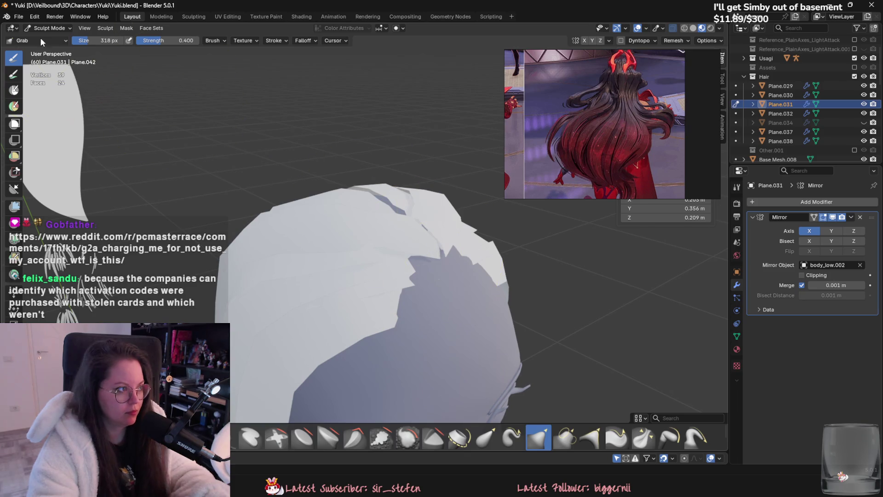
pyautogui.click(412, 233)
pyautogui.click(49, 27)
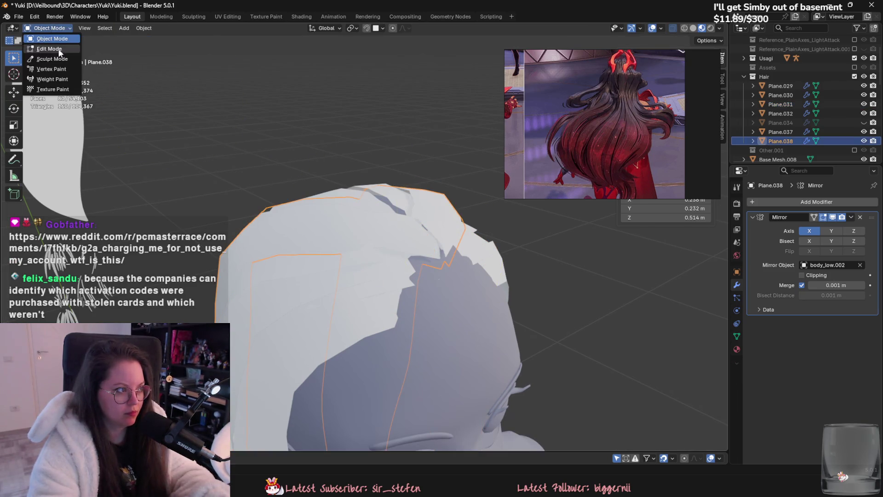
# - In Sculpt Mode on Plane.038, Grab-reshape the crown strand into a smoother lock
pyautogui.click(52, 54)
pyautogui.moveTo(345, 228); pyautogui.dragTo(375, 178, button='middle')
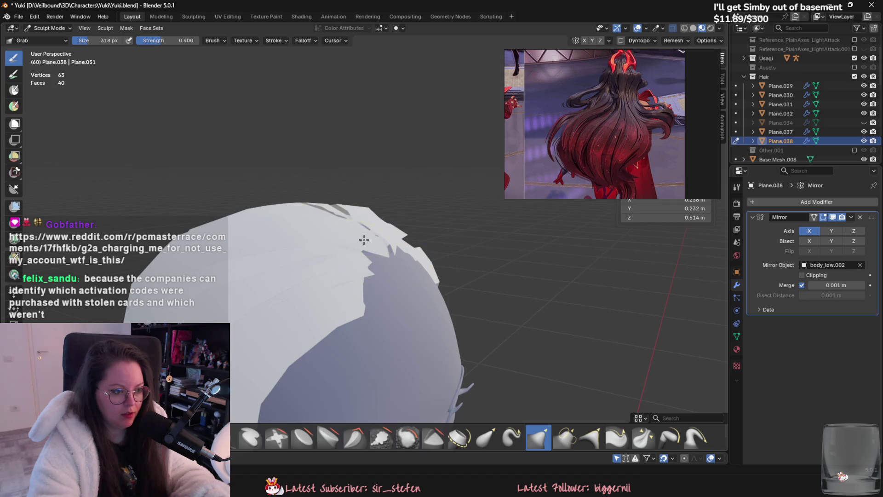
pyautogui.moveTo(356, 233); pyautogui.dragTo(354, 235, button='middle')
pyautogui.moveTo(353, 235); pyautogui.dragTo(378, 238)
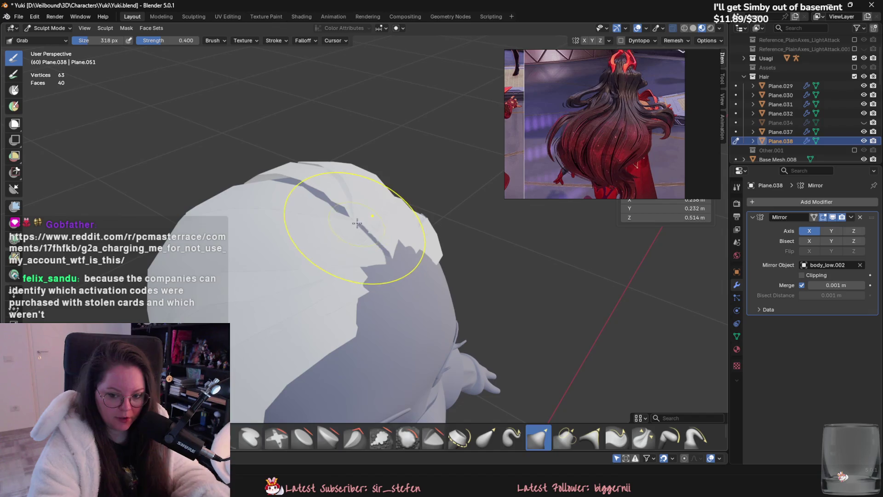
pyautogui.moveTo(378, 238); pyautogui.dragTo(375, 248)
pyautogui.scroll(1, 373, 265)
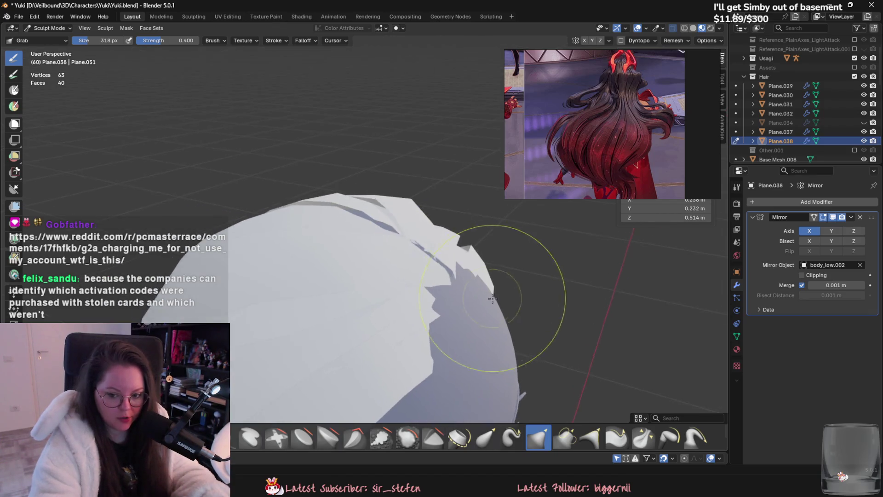
pyautogui.moveTo(374, 264)
pyautogui.mouseDown(button='middle')
pyautogui.moveTo(396, 233)
pyautogui.moveTo(467, 276)
pyautogui.moveTo(388, 219)
pyautogui.mouseUp(button='middle')
pyautogui.moveTo(388, 218); pyautogui.dragTo(389, 216)
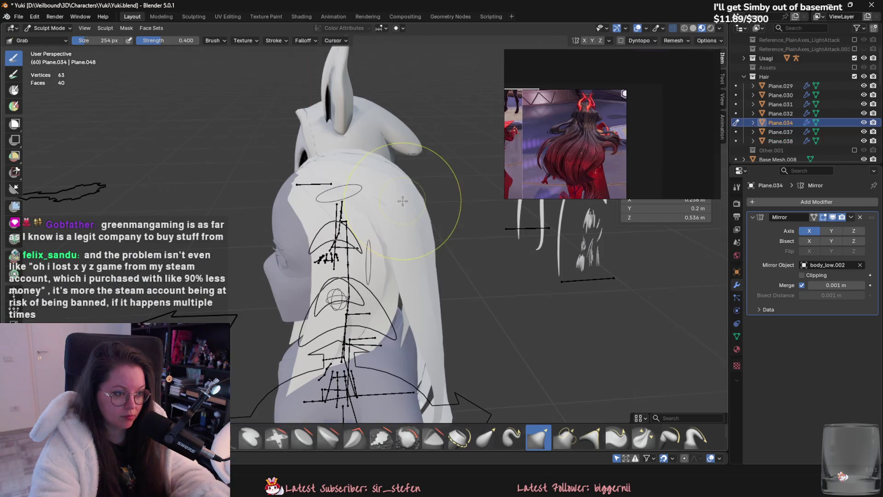
# - View the hair from behind up close and enlarge the Grab brush to 420 px
pyautogui.moveTo(454, 177)
pyautogui.mouseDown(button='middle')
pyautogui.moveTo(483, 228)
pyautogui.moveTo(552, 276)
pyautogui.mouseUp(button='middle')
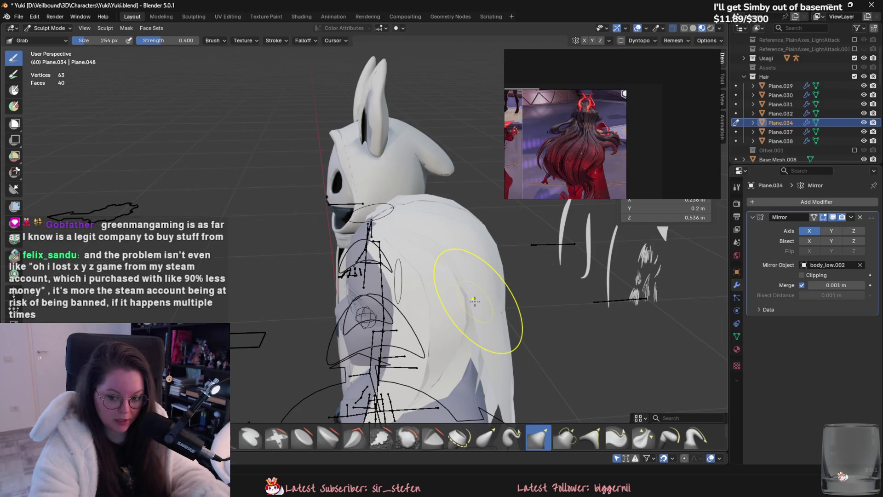
pyautogui.moveTo(505, 321)
pyautogui.mouseDown(button='middle')
pyautogui.moveTo(391, 266)
pyautogui.moveTo(227, 263)
pyautogui.moveTo(62, 194)
pyautogui.moveTo(431, 260)
pyautogui.moveTo(326, 256)
pyautogui.moveTo(316, 375)
pyautogui.mouseUp(button='middle')
pyautogui.press('f')
pyautogui.click(345, 261)
# - Inspect the back hair from several sides, then head back toward Object Mode
pyautogui.moveTo(355, 237)
pyautogui.mouseDown(button='middle')
pyautogui.moveTo(373, 250)
pyautogui.moveTo(354, 281)
pyautogui.moveTo(354, 308)
pyautogui.moveTo(345, 306)
pyautogui.moveTo(355, 315)
pyautogui.moveTo(389, 297)
pyautogui.moveTo(291, 371)
pyautogui.moveTo(309, 256)
pyautogui.moveTo(310, 276)
pyautogui.mouseUp(button='middle')
pyautogui.moveTo(326, 315)
pyautogui.mouseDown(button='middle')
pyautogui.moveTo(387, 310)
pyautogui.moveTo(463, 325)
pyautogui.moveTo(306, 365)
pyautogui.moveTo(406, 284)
pyautogui.mouseUp(button='middle')
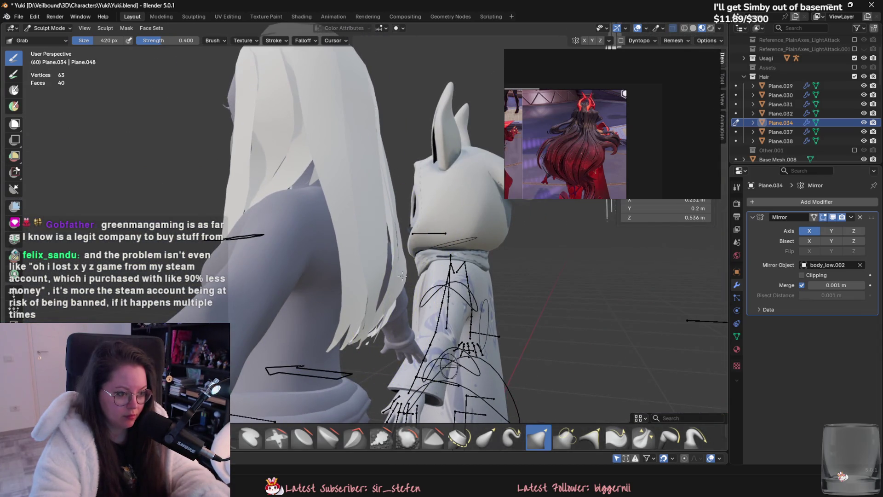
pyautogui.moveTo(396, 200)
pyautogui.mouseDown(button='middle')
pyautogui.moveTo(400, 194)
pyautogui.moveTo(411, 226)
pyautogui.mouseUp(button='middle')
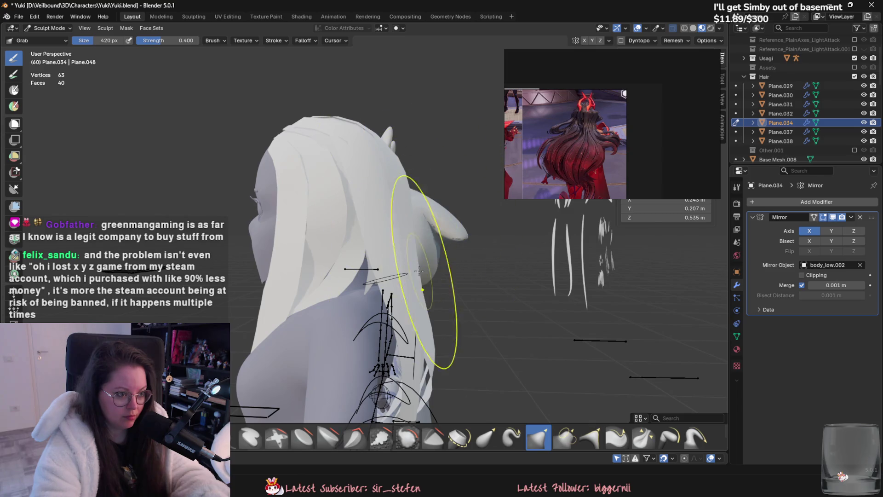
pyautogui.moveTo(407, 264)
pyautogui.mouseDown(button='middle')
pyautogui.moveTo(395, 268)
pyautogui.moveTo(406, 280)
pyautogui.mouseUp(button='middle')
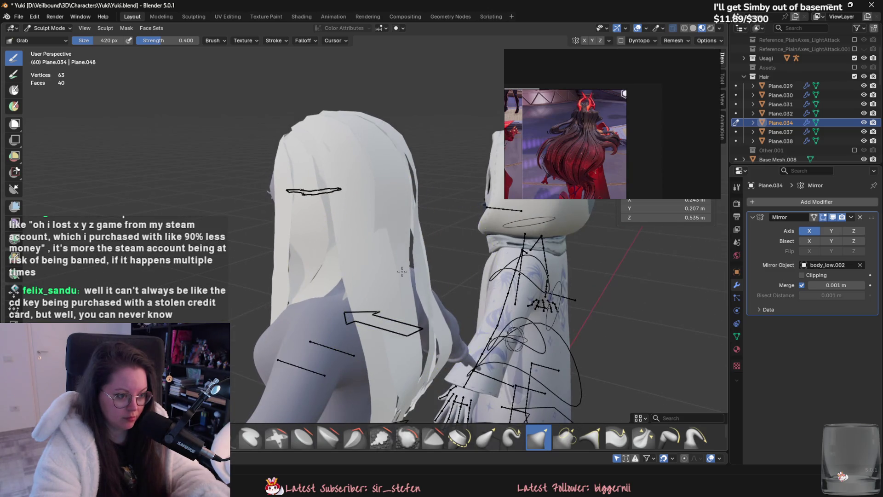
pyautogui.moveTo(406, 279); pyautogui.dragTo(133, 63, button='middle')
pyautogui.click(44, 28)
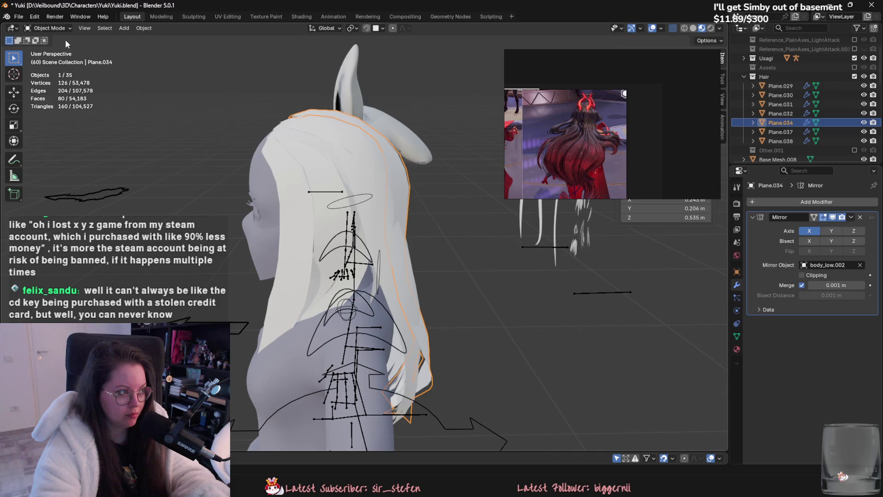
# - Sculpt Plane.038, pulling its strand into shape from a rear-side view
pyautogui.click(317, 193)
pyautogui.click(46, 28)
pyautogui.click(42, 61)
pyautogui.moveTo(390, 231)
pyautogui.mouseDown(button='middle')
pyautogui.moveTo(375, 269)
pyautogui.moveTo(435, 271)
pyautogui.moveTo(456, 288)
pyautogui.mouseUp(button='middle')
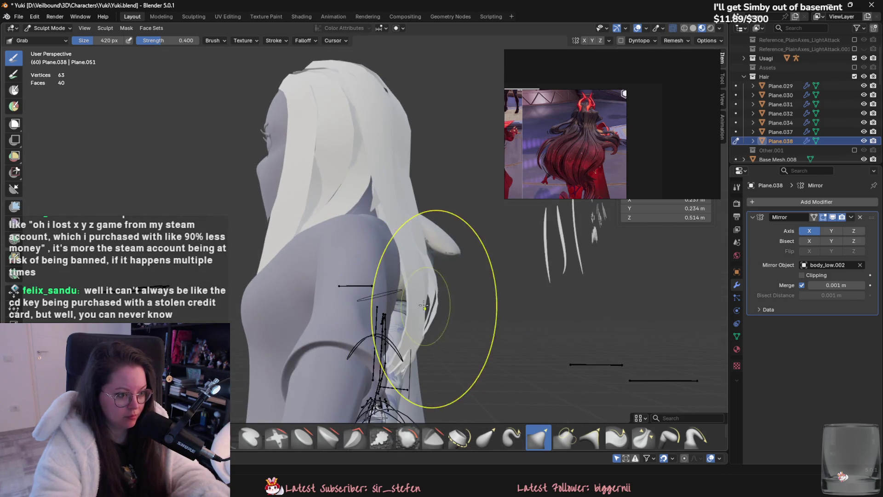
pyautogui.moveTo(409, 260); pyautogui.dragTo(415, 262)
pyautogui.moveTo(415, 262)
pyautogui.mouseDown(button='middle')
pyautogui.moveTo(421, 311)
pyautogui.moveTo(438, 298)
pyautogui.mouseUp(button='middle')
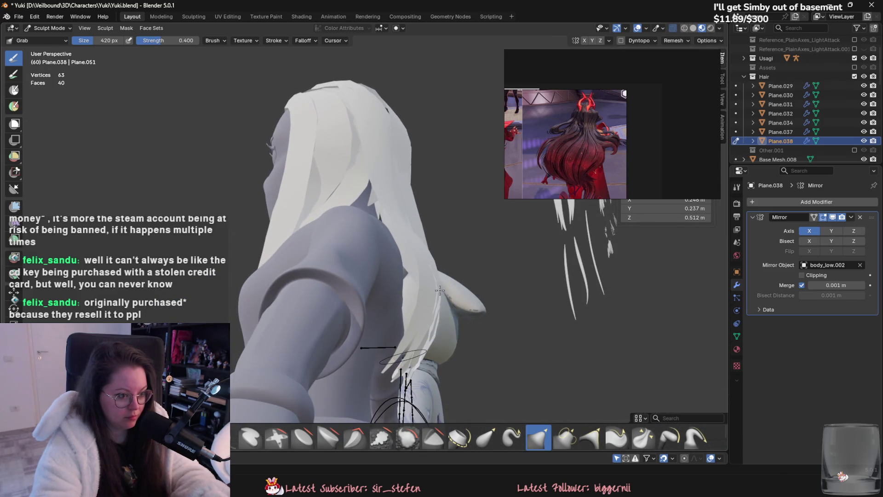
# - Reshape Plane.038's strand tips down the back and side, then leave sculpting
pyautogui.moveTo(383, 365); pyautogui.dragTo(440, 379, button='middle')
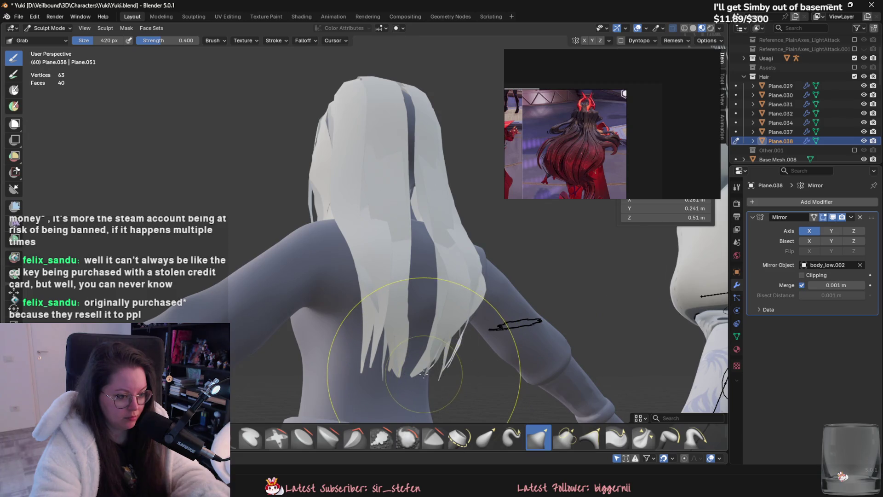
pyautogui.moveTo(439, 378); pyautogui.dragTo(451, 353)
pyautogui.moveTo(452, 354); pyautogui.dragTo(279, 307, button='middle')
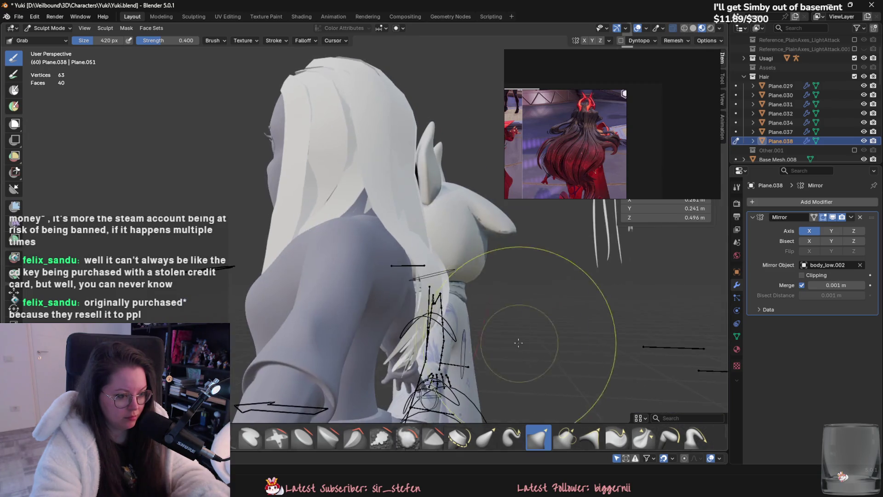
pyautogui.moveTo(274, 266); pyautogui.dragTo(297, 276)
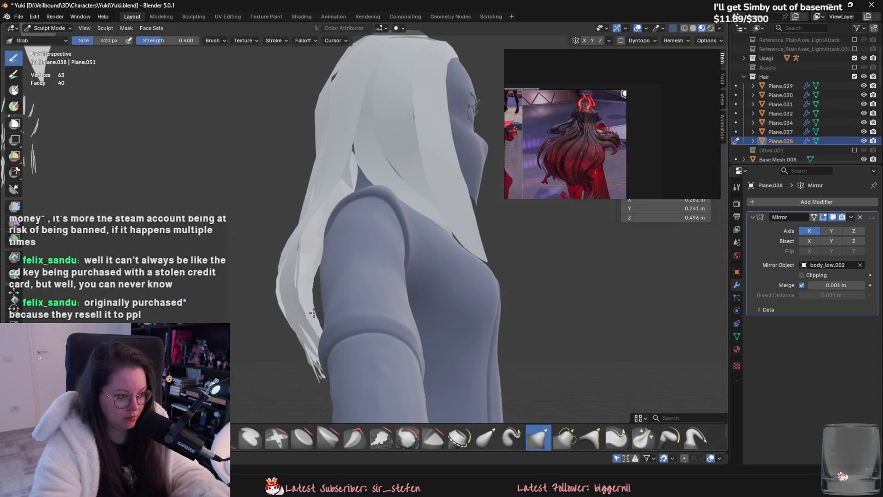
pyautogui.moveTo(296, 276); pyautogui.dragTo(95, 28, button='middle')
pyautogui.click(48, 28)
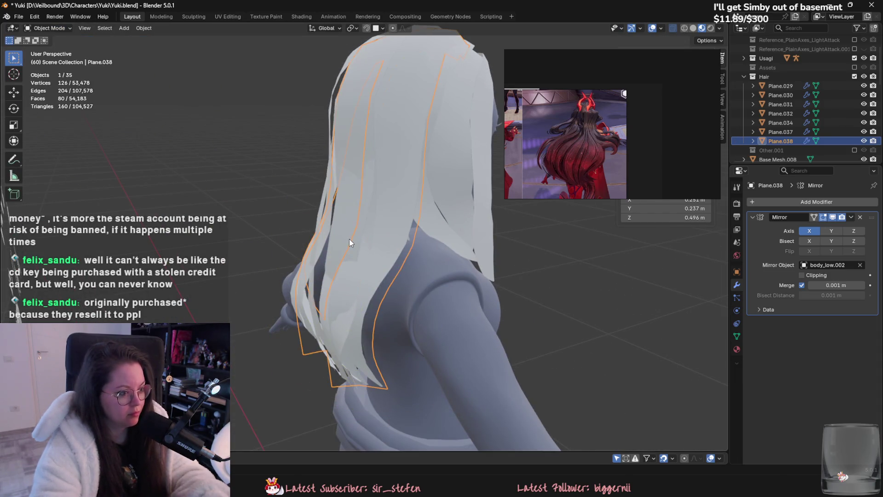
# - Frame and sculpt Plane.037, nudging its strand, then return to Object Mode
pyautogui.click(350, 251)
pyautogui.press('KP_Decimal')
pyautogui.click(48, 28)
pyautogui.click(49, 52)
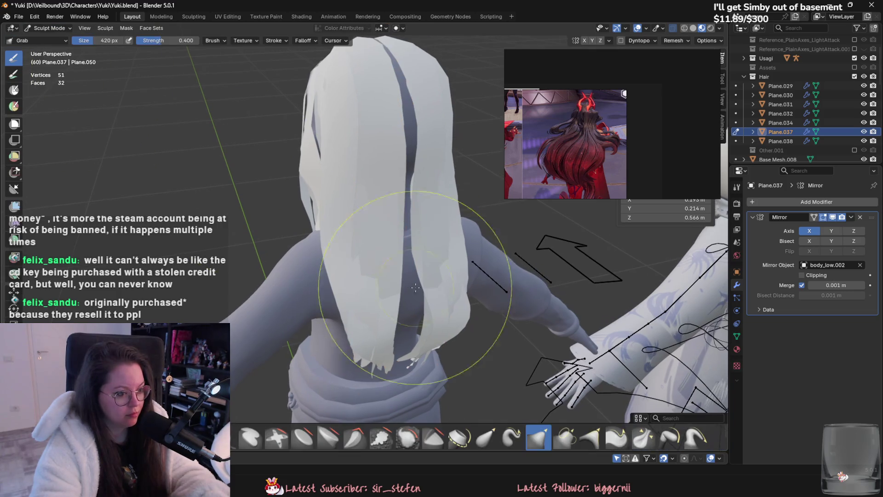
pyautogui.moveTo(434, 228)
pyautogui.mouseDown(button='middle')
pyautogui.moveTo(445, 267)
pyautogui.moveTo(383, 221)
pyautogui.moveTo(345, 256)
pyautogui.mouseUp(button='middle')
pyautogui.moveTo(345, 256); pyautogui.dragTo(358, 318)
pyautogui.moveTo(358, 290)
pyautogui.mouseDown(button='middle')
pyautogui.moveTo(376, 295)
pyautogui.moveTo(399, 333)
pyautogui.moveTo(375, 265)
pyautogui.moveTo(360, 296)
pyautogui.mouseUp(button='middle')
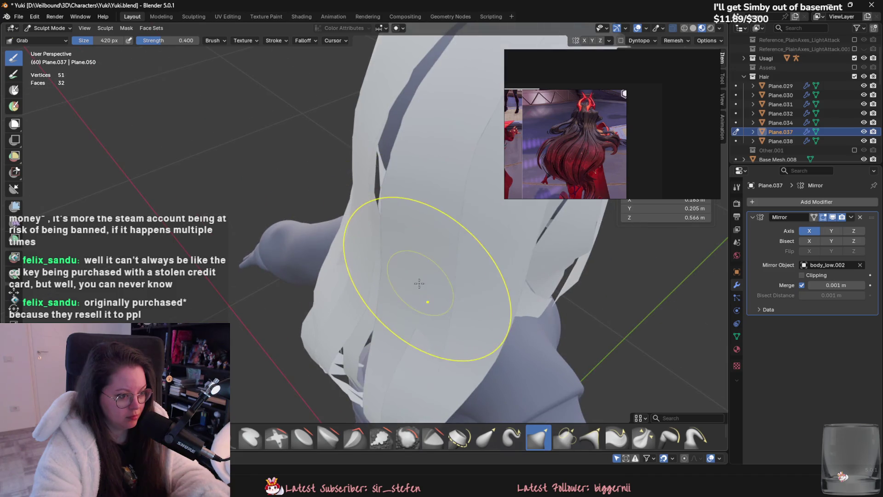
pyautogui.click(49, 28)
pyautogui.click(45, 40)
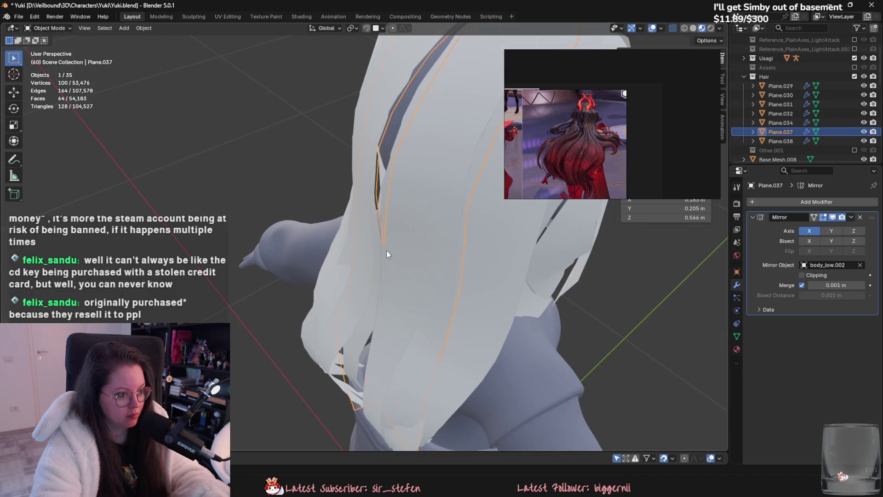
# - Sculpt Plane.034, sweeping its hair strands over to the left across the back
pyautogui.click(422, 254)
pyautogui.click(49, 28)
pyautogui.click(45, 59)
pyautogui.moveTo(414, 228)
pyautogui.mouseDown(button='middle')
pyautogui.moveTo(380, 330)
pyautogui.moveTo(323, 281)
pyautogui.moveTo(360, 251)
pyautogui.mouseUp(button='middle')
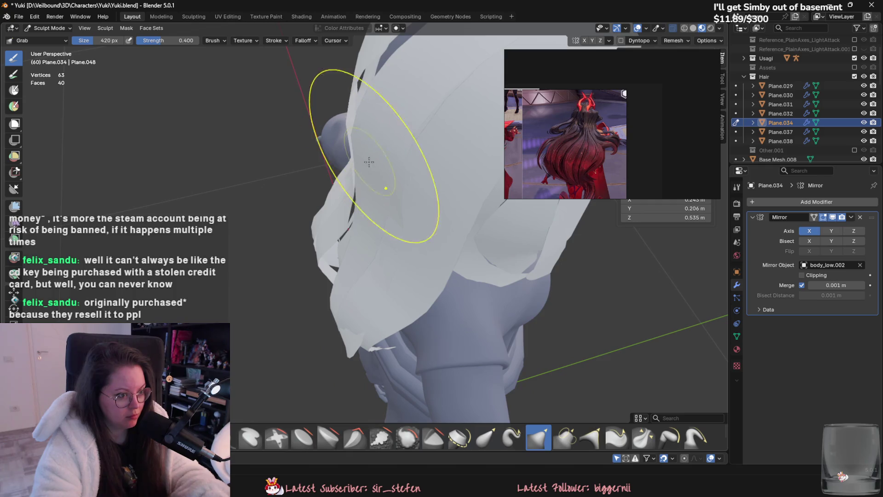
pyautogui.moveTo(350, 228); pyautogui.dragTo(393, 240, button='middle')
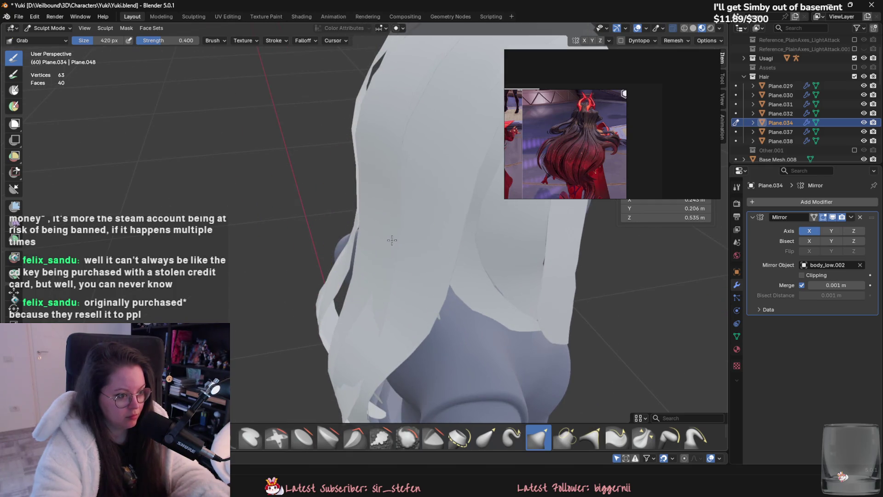
pyautogui.moveTo(347, 352)
pyautogui.mouseDown(button='middle')
pyautogui.moveTo(378, 315)
pyautogui.moveTo(431, 325)
pyautogui.moveTo(448, 339)
pyautogui.moveTo(436, 332)
pyautogui.moveTo(448, 271)
pyautogui.moveTo(452, 280)
pyautogui.moveTo(442, 276)
pyautogui.moveTo(479, 323)
pyautogui.mouseUp(button='middle')
pyautogui.moveTo(479, 322); pyautogui.dragTo(453, 311)
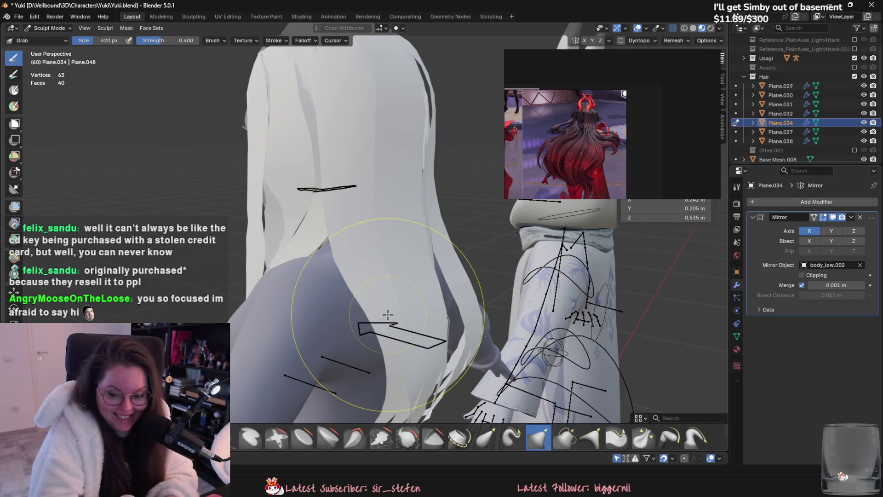
pyautogui.scroll(5, 340, 274)
pyautogui.scroll(-5, 339, 274)
# - Check the swept Plane.034 lock from the back, side and above
pyautogui.moveTo(257, 159)
pyautogui.mouseDown(button='middle')
pyautogui.moveTo(376, 199)
pyautogui.moveTo(401, 274)
pyautogui.moveTo(377, 248)
pyautogui.moveTo(409, 332)
pyautogui.moveTo(386, 325)
pyautogui.moveTo(405, 326)
pyautogui.mouseUp(button='middle')
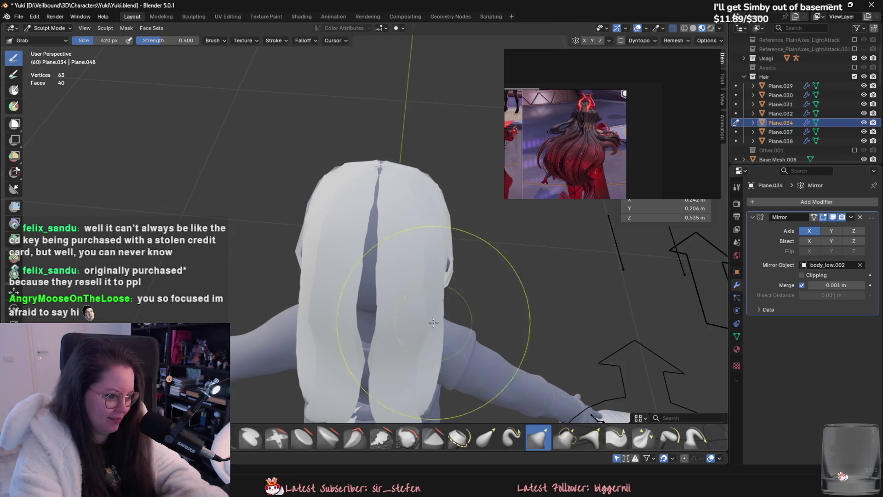
pyautogui.moveTo(427, 239)
pyautogui.mouseDown(button='middle')
pyautogui.moveTo(439, 274)
pyautogui.moveTo(452, 264)
pyautogui.moveTo(288, 318)
pyautogui.mouseUp(button='middle')
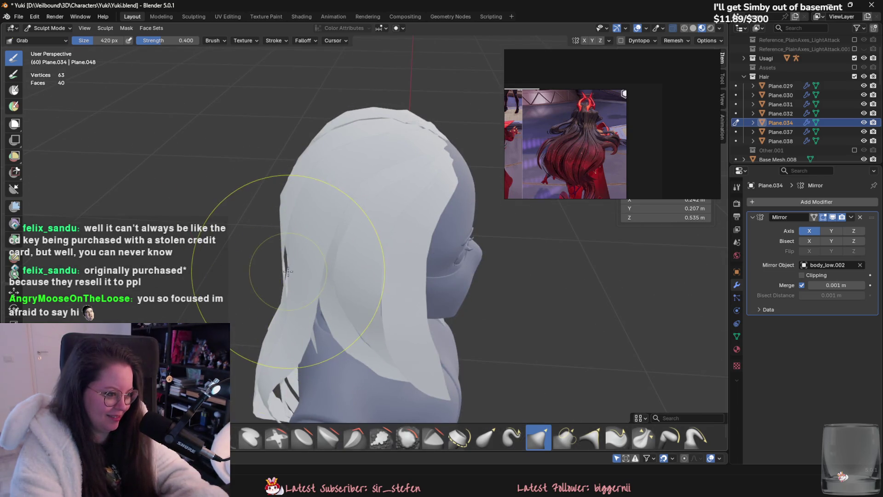
pyautogui.moveTo(287, 271); pyautogui.dragTo(364, 280, button='middle')
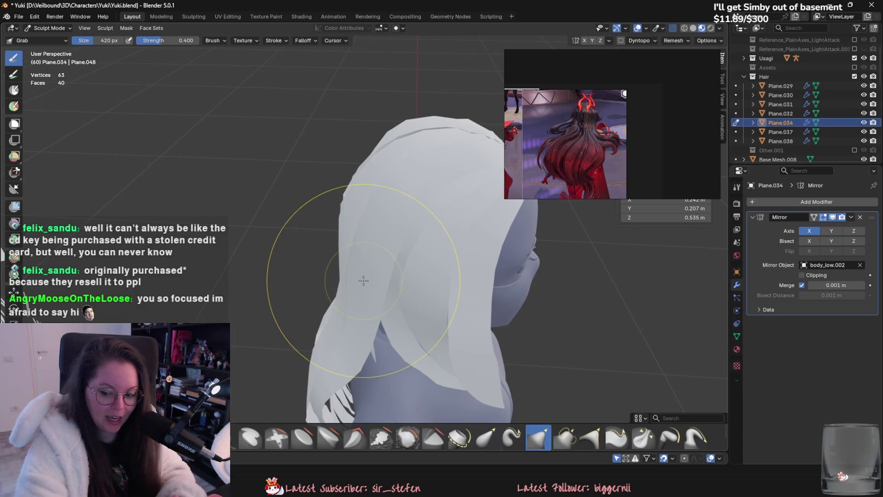
pyautogui.moveTo(285, 197)
pyautogui.mouseDown(button='middle')
pyautogui.moveTo(359, 296)
pyautogui.moveTo(408, 290)
pyautogui.moveTo(367, 263)
pyautogui.mouseUp(button='middle')
pyautogui.scroll(3, 375, 264)
pyautogui.scroll(3, 386, 249)
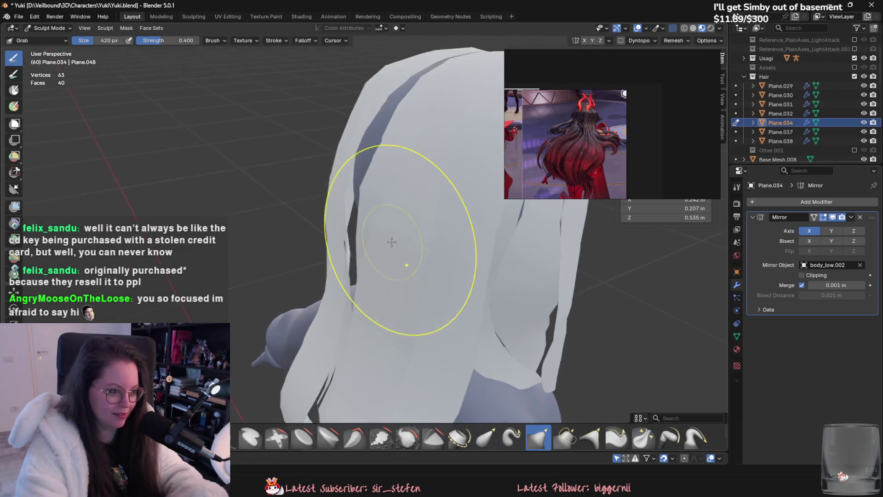
pyautogui.scroll(5, 394, 236)
pyautogui.click(50, 28)
pyautogui.scroll(-4, 328, 231)
# - Hide the chosen loose hair card and the rabbit character's armature
pyautogui.click(343, 217)
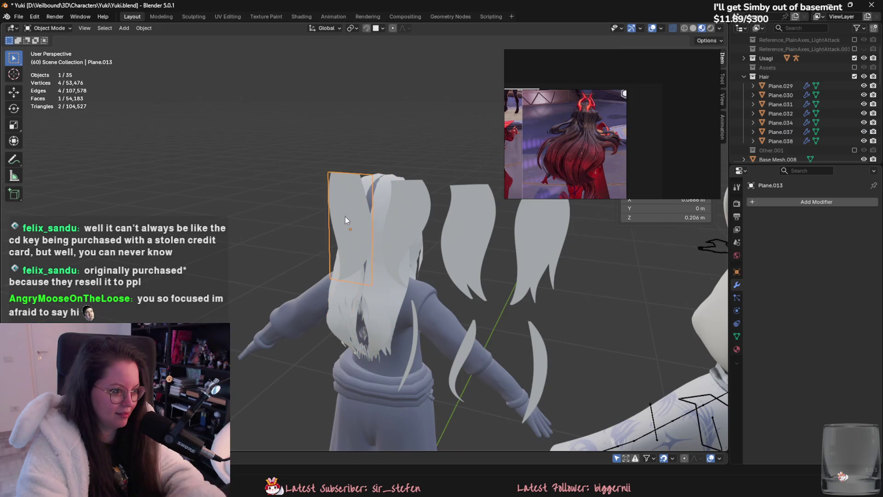
pyautogui.press('h')
pyautogui.moveTo(454, 232); pyautogui.dragTo(390, 217, button='middle')
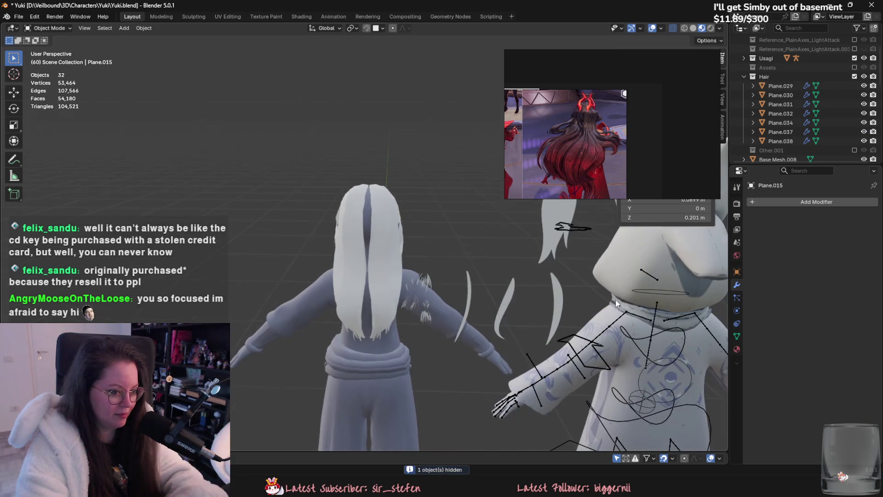
pyautogui.click(582, 340)
pyautogui.press('h')
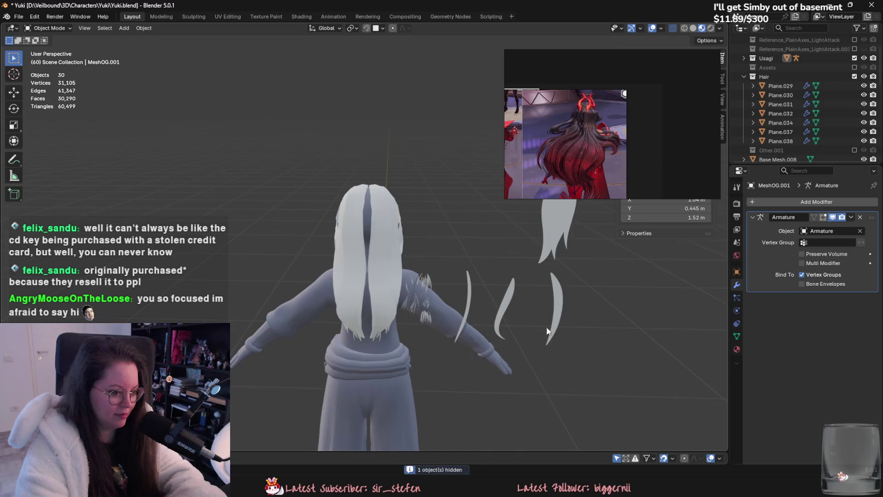
pyautogui.scroll(2, 414, 276)
# - Select Plane.037 and enter Sculpt Mode on it
pyautogui.click(389, 259)
pyautogui.scroll(2, 412, 254)
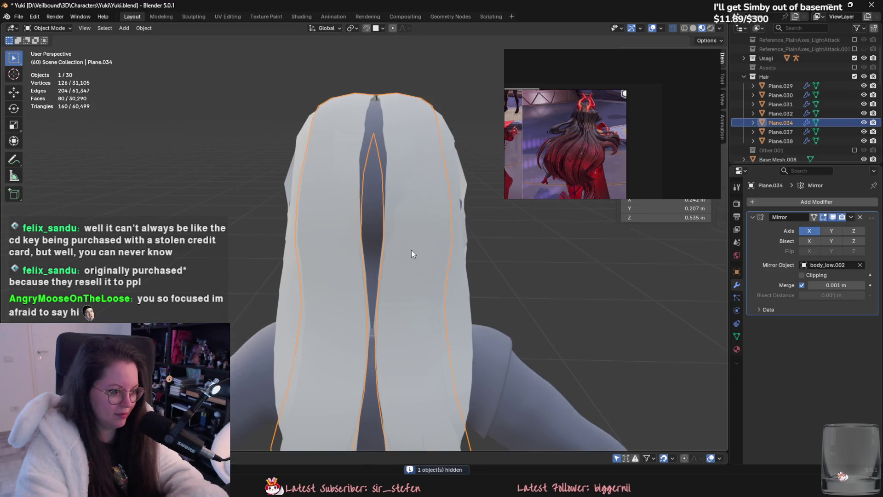
pyautogui.click(389, 219)
pyautogui.click(51, 28)
pyautogui.click(49, 62)
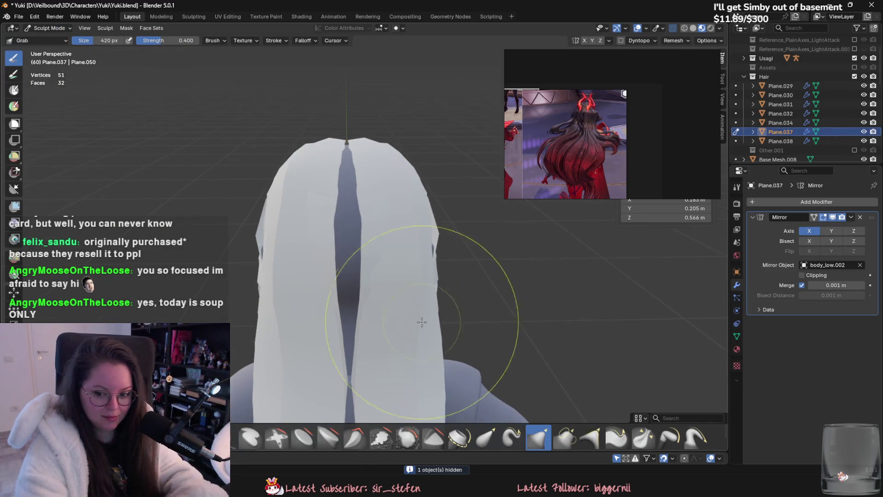
# - Review Plane.037 from tilted and rear views, then return to Object Mode
pyautogui.moveTo(418, 319)
pyautogui.mouseDown(button='middle')
pyautogui.moveTo(375, 298)
pyautogui.moveTo(388, 291)
pyautogui.mouseUp(button='middle')
pyautogui.moveTo(368, 263); pyautogui.dragTo(380, 238, button='middle')
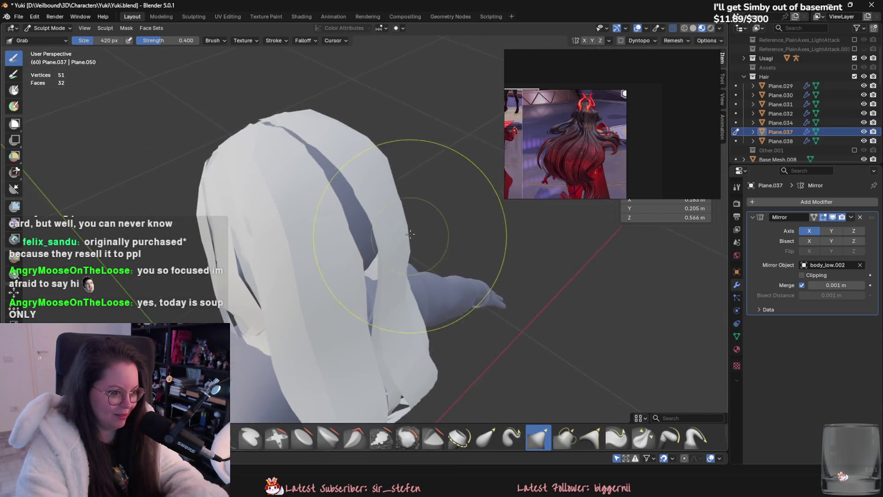
pyautogui.moveTo(382, 290)
pyautogui.mouseDown(button='middle')
pyautogui.moveTo(354, 315)
pyautogui.moveTo(371, 304)
pyautogui.moveTo(382, 262)
pyautogui.moveTo(375, 236)
pyautogui.moveTo(358, 231)
pyautogui.moveTo(363, 280)
pyautogui.moveTo(413, 216)
pyautogui.mouseUp(button='middle')
pyautogui.click(48, 28)
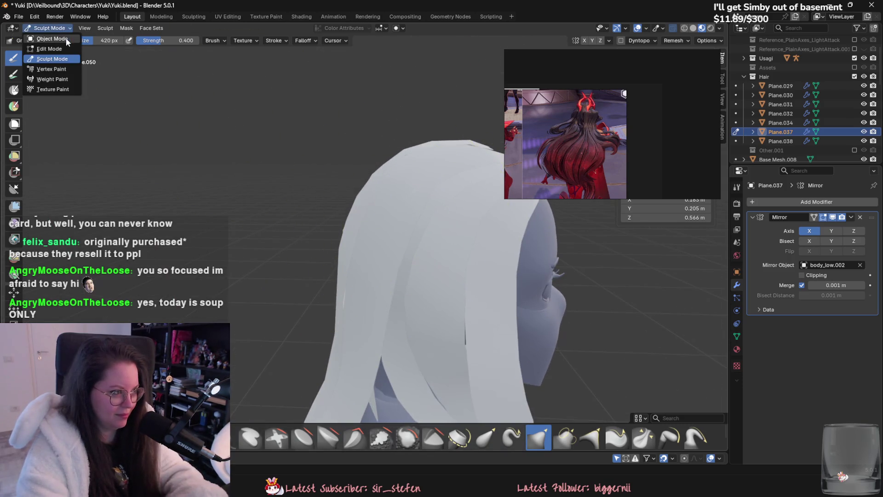
pyautogui.click(383, 242)
# - Open Plane.038 for sculpting, view it from a rear three-quarter angle, and exit
pyautogui.click(61, 29)
pyautogui.click(52, 58)
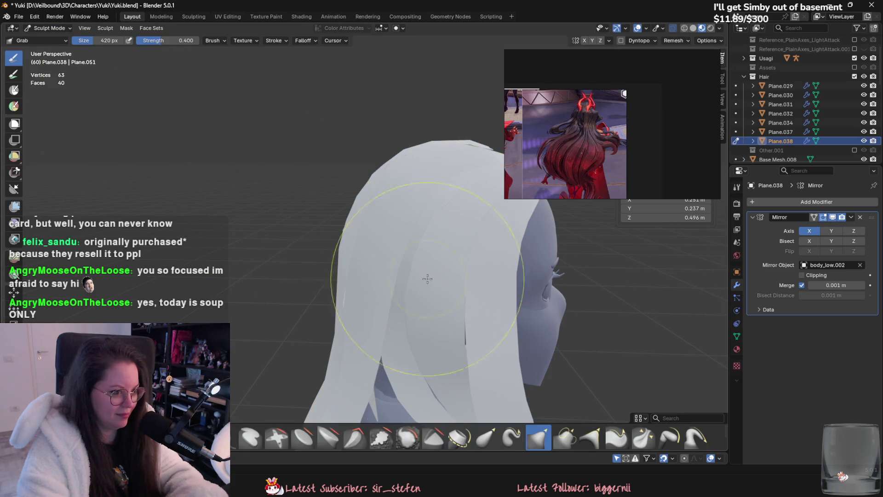
pyautogui.moveTo(405, 219)
pyautogui.mouseDown(button='middle')
pyautogui.moveTo(473, 197)
pyautogui.moveTo(394, 276)
pyautogui.moveTo(452, 294)
pyautogui.moveTo(424, 345)
pyautogui.mouseUp(button='middle')
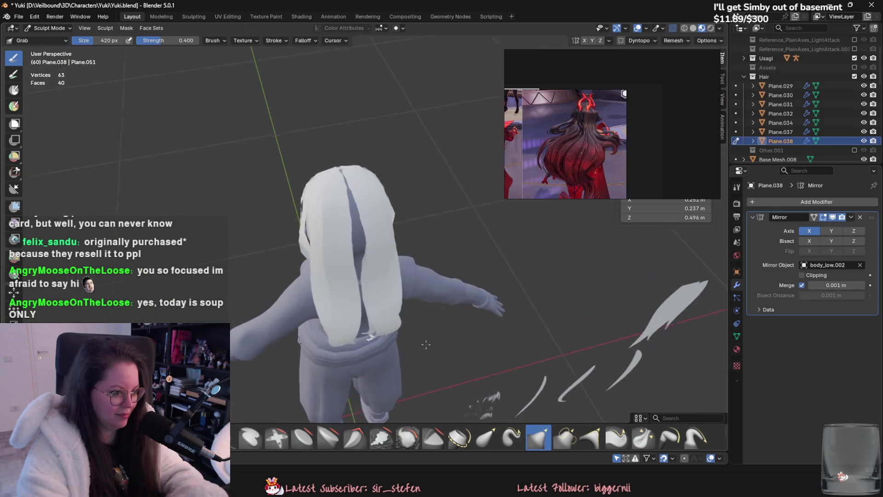
pyautogui.click(48, 27)
# - Reveal hidden objects, re-hide the hat, and exclude the Usagi collection from the scene
pyautogui.click(378, 258)
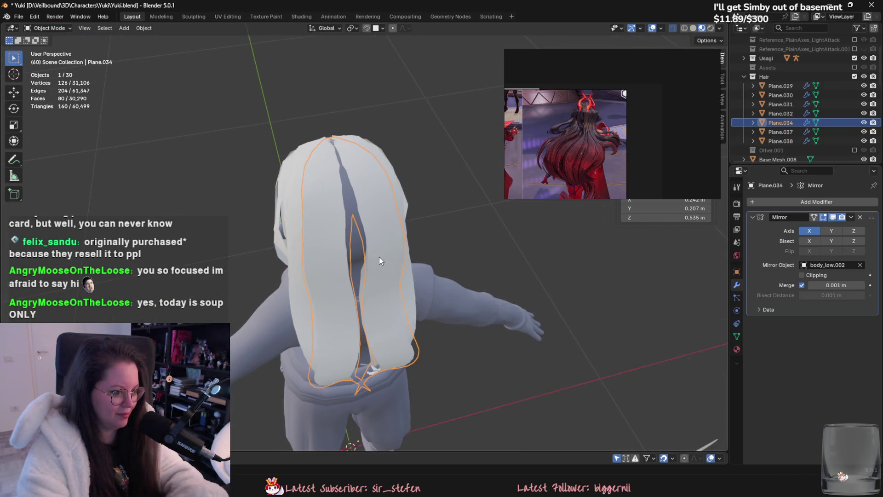
pyautogui.hotkey('alt', 'h')
pyautogui.press('h')
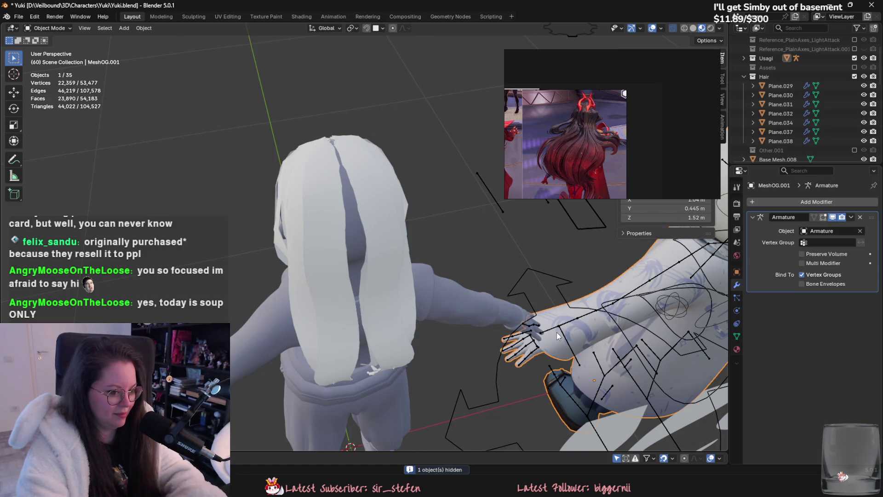
pyautogui.click(557, 331)
pyautogui.click(854, 58)
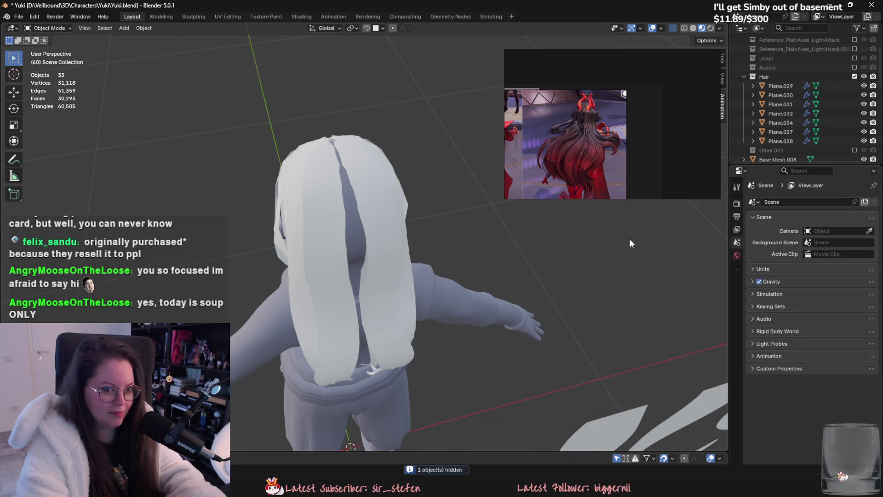
pyautogui.scroll(-5, 565, 235)
# - Box-select the hair planes, make Plane.034 active and enter Sculpt Mode
pyautogui.moveTo(404, 180); pyautogui.dragTo(523, 286)
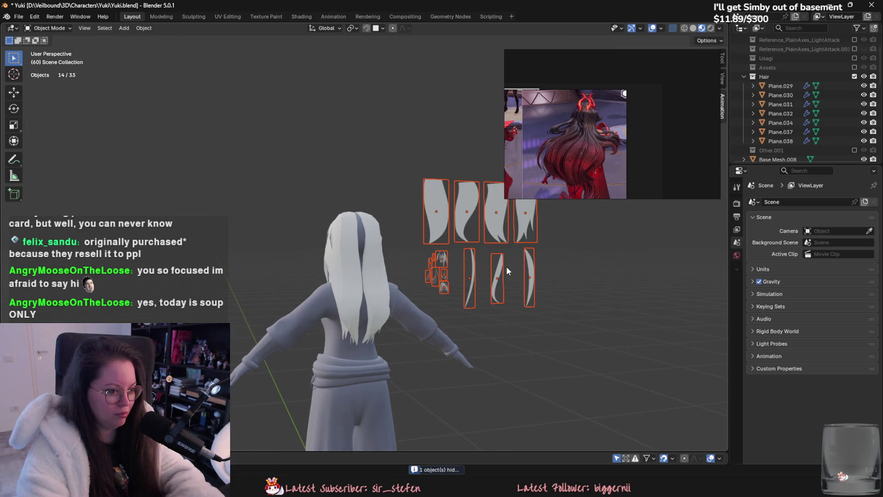
pyautogui.scroll(3, 417, 257)
pyautogui.click(388, 302)
pyautogui.moveTo(413, 239); pyautogui.dragTo(414, 207, button='middle')
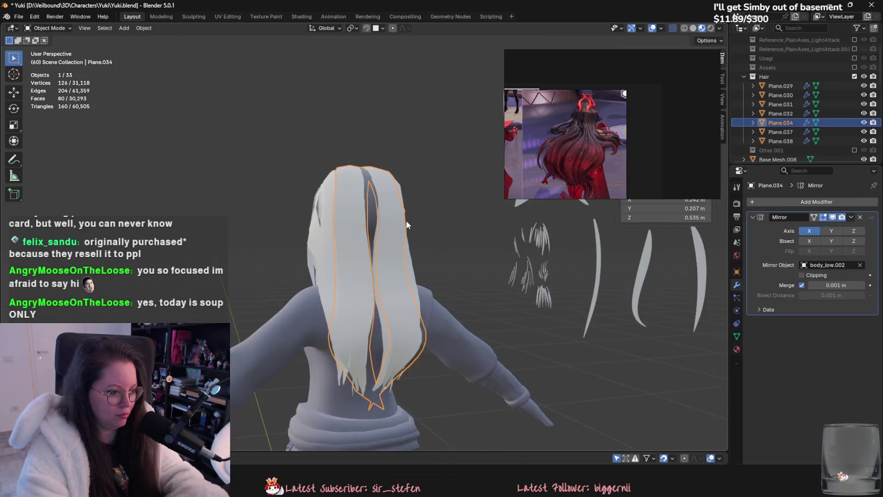
pyautogui.click(49, 28)
pyautogui.click(67, 61)
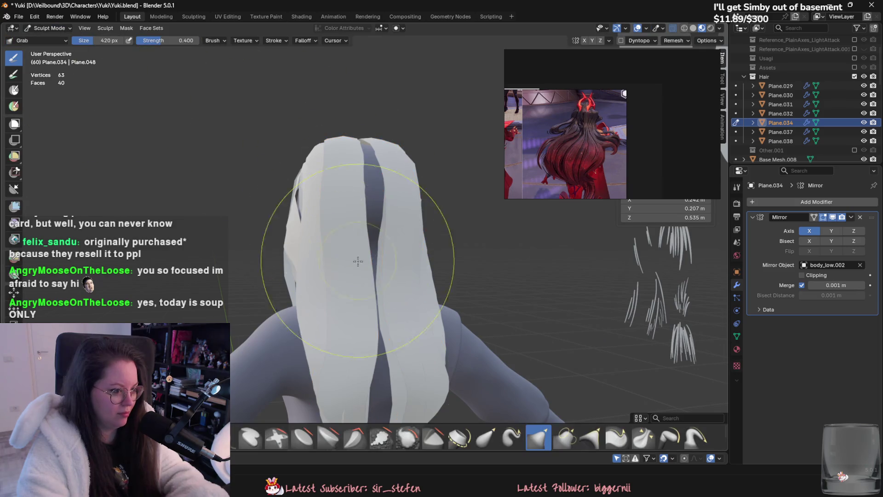
# - Reshape the hair edges around the gap at the back of the head with the Grab brush
pyautogui.moveTo(410, 315); pyautogui.dragTo(398, 355, button='middle')
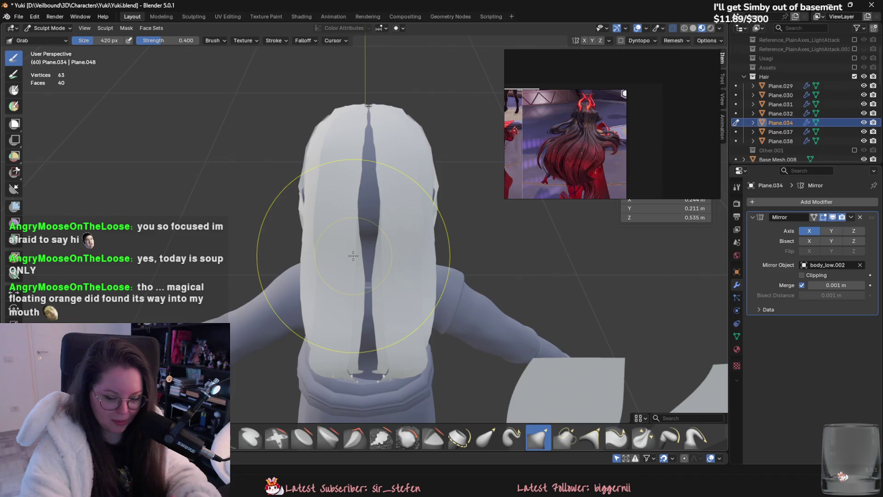
pyautogui.moveTo(353, 256); pyautogui.dragTo(377, 230)
pyautogui.moveTo(378, 230)
pyautogui.mouseDown(button='middle')
pyautogui.moveTo(387, 238)
pyautogui.moveTo(399, 229)
pyautogui.mouseUp(button='middle')
pyautogui.scroll(2, 386, 238)
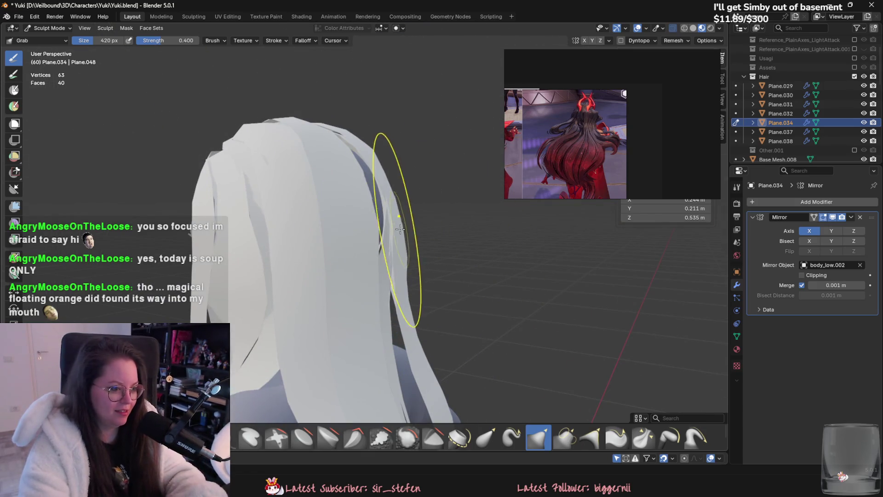
pyautogui.moveTo(399, 229)
pyautogui.mouseDown(button='middle')
pyautogui.moveTo(453, 375)
pyautogui.moveTo(381, 297)
pyautogui.mouseUp(button='middle')
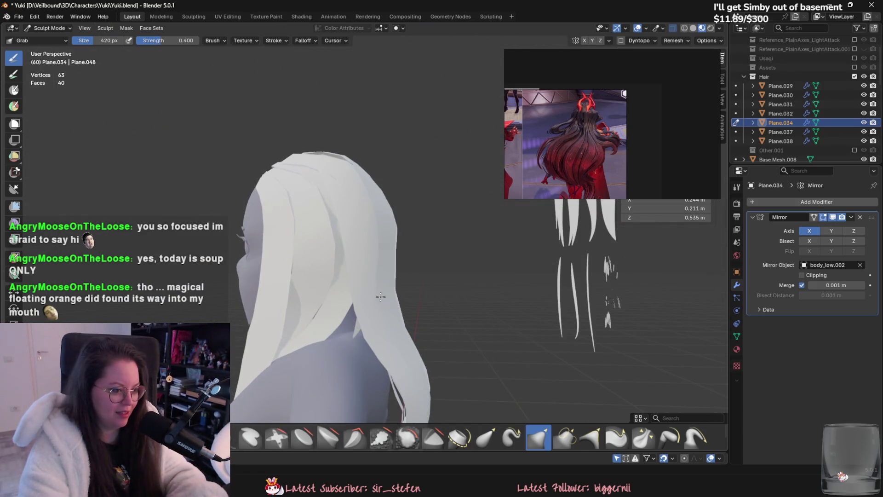
# - Check the result from the side and top, then return to Object Mode
pyautogui.moveTo(420, 352); pyautogui.dragTo(327, 301, button='middle')
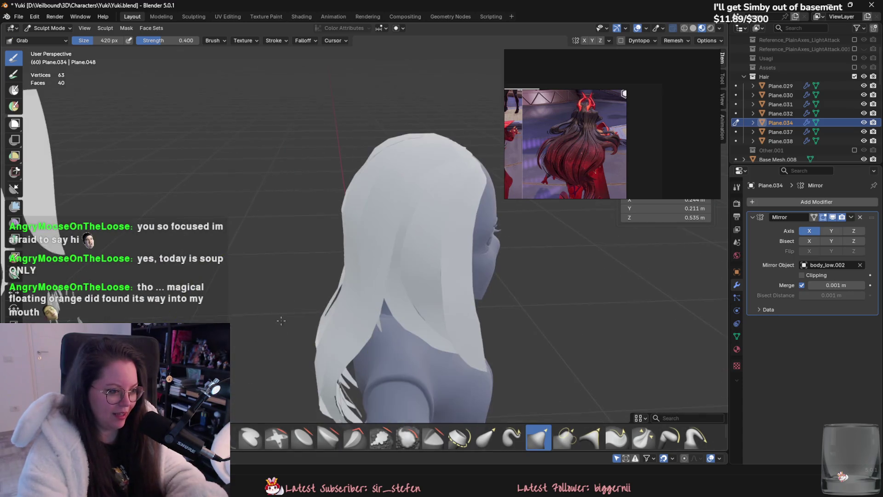
pyautogui.moveTo(353, 216)
pyautogui.mouseDown(button='middle')
pyautogui.moveTo(305, 335)
pyautogui.moveTo(290, 290)
pyautogui.mouseUp(button='middle')
pyautogui.click(39, 30)
pyautogui.click(43, 43)
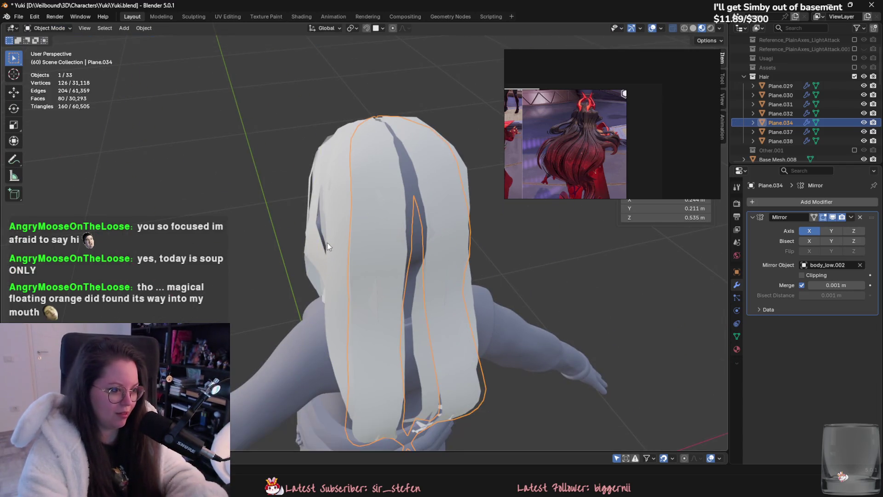
# - Sculpt Plane.038, pulling its hair lock upward along the side of the head
pyautogui.click(335, 289)
pyautogui.click(48, 27)
pyautogui.click(49, 62)
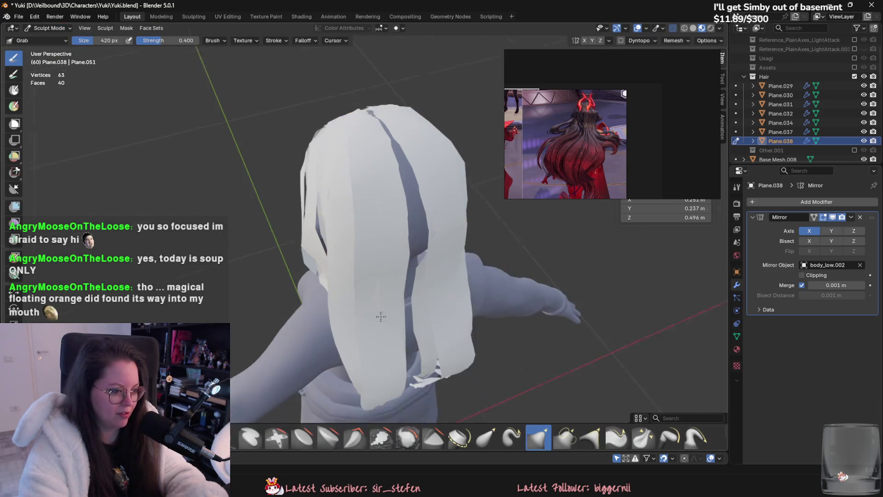
pyautogui.moveTo(453, 295); pyautogui.dragTo(349, 299, button='middle')
pyautogui.moveTo(349, 299); pyautogui.dragTo(331, 237)
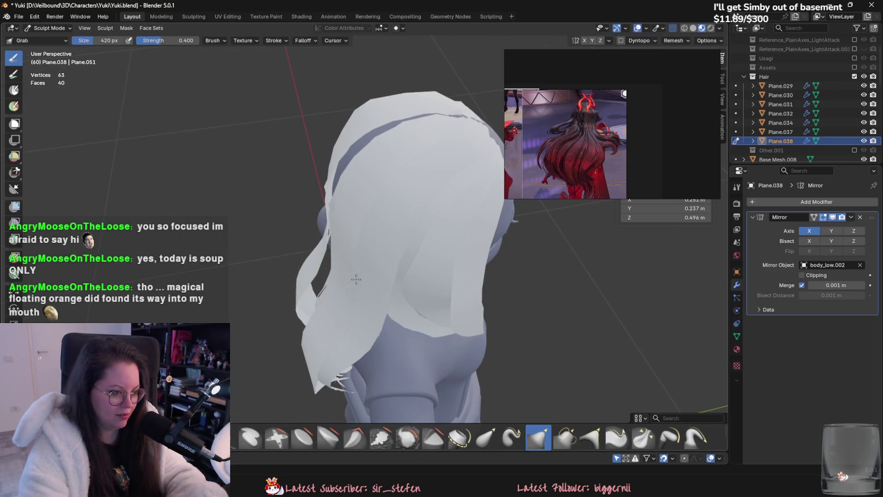
# - Enlarge the sculpt brush to 480 px while checking the lock from the rear and side
pyautogui.moveTo(369, 291)
pyautogui.mouseDown(button='middle')
pyautogui.moveTo(352, 268)
pyautogui.moveTo(343, 306)
pyautogui.mouseUp(button='middle')
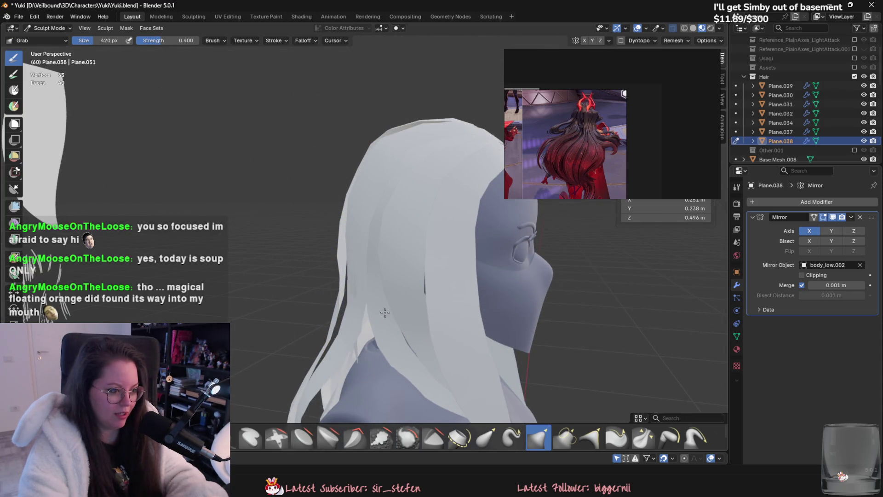
pyautogui.moveTo(363, 291); pyautogui.dragTo(346, 323, button='middle')
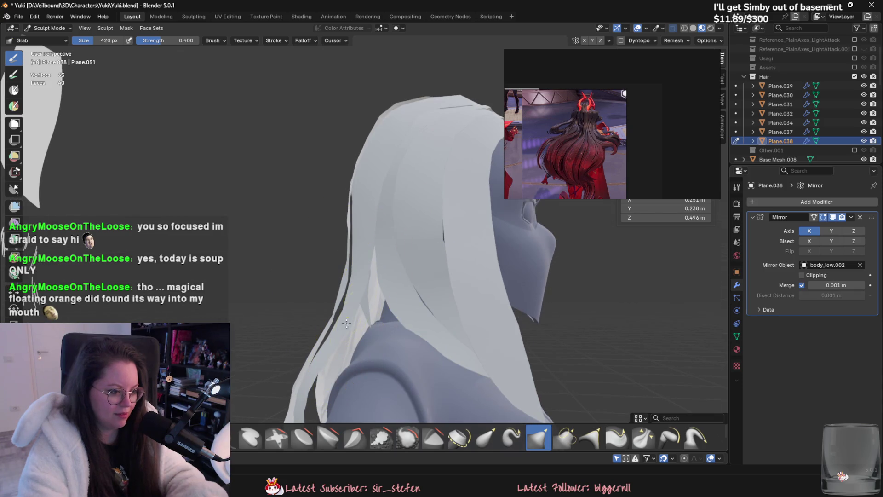
pyautogui.press('f')
pyautogui.click(360, 333)
pyautogui.moveTo(359, 332); pyautogui.dragTo(303, 260, button='middle')
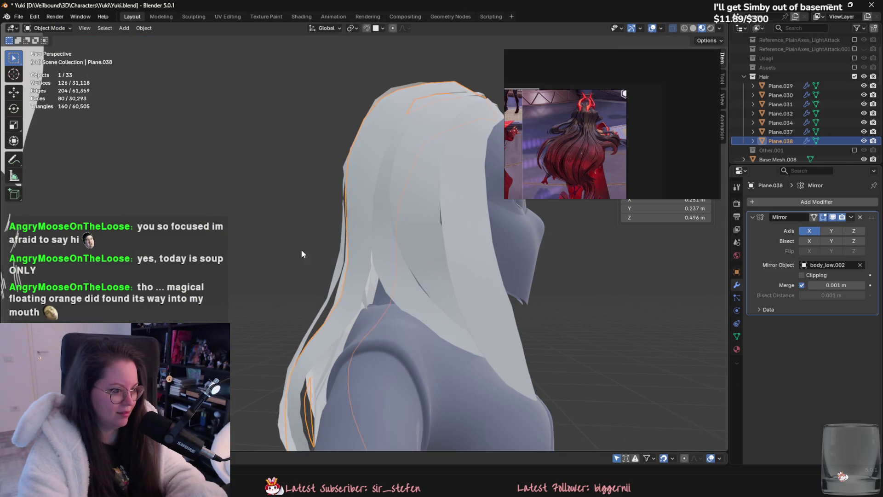
# - Switch sculpting to Plane.034 (Alt+Q) and pull its strand outward over the gap above the shoulder
pyautogui.hotkey('alt', 'q')
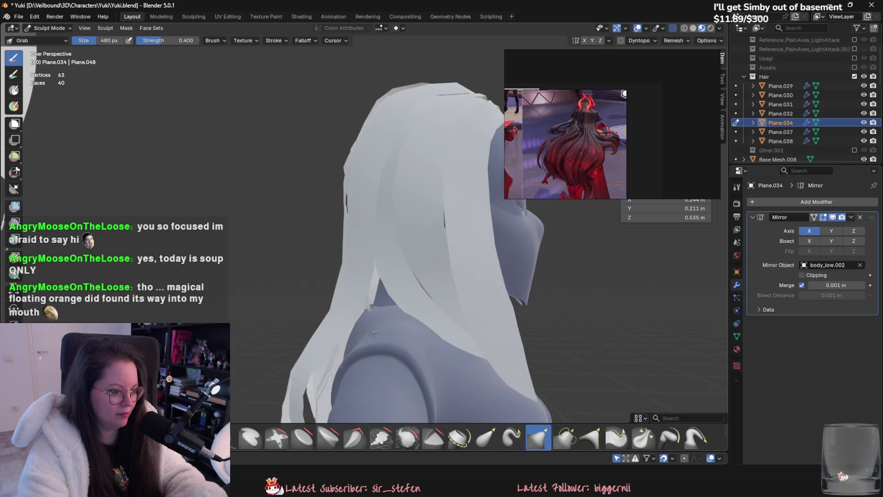
pyautogui.moveTo(371, 332); pyautogui.dragTo(719, 404, button='middle')
pyautogui.scroll(4, 414, 246)
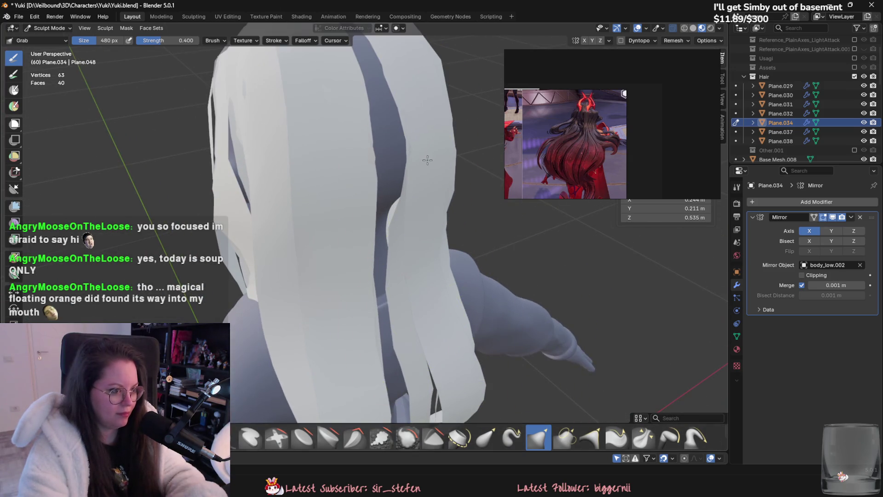
pyautogui.moveTo(419, 168); pyautogui.dragTo(430, 180, button='middle')
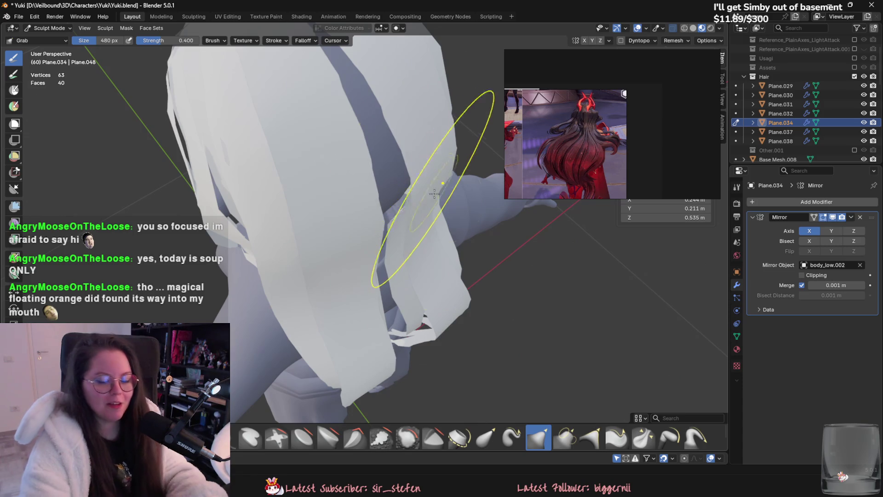
pyautogui.moveTo(439, 200); pyautogui.dragTo(411, 207)
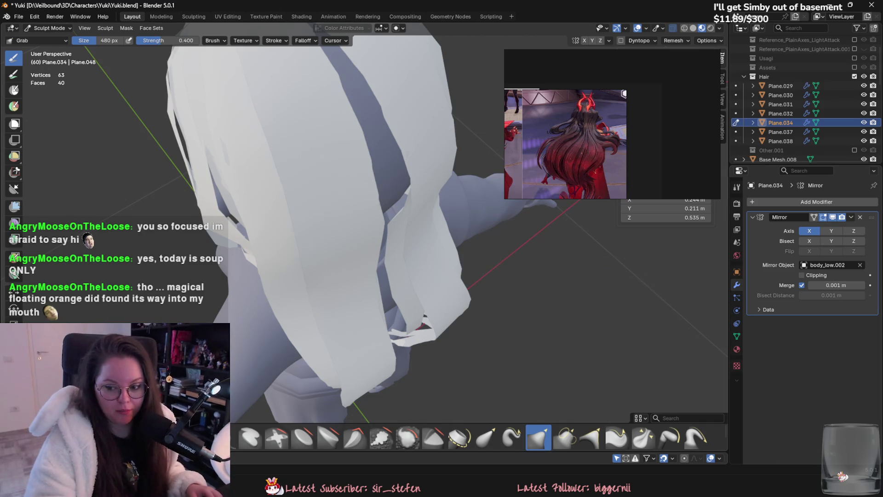